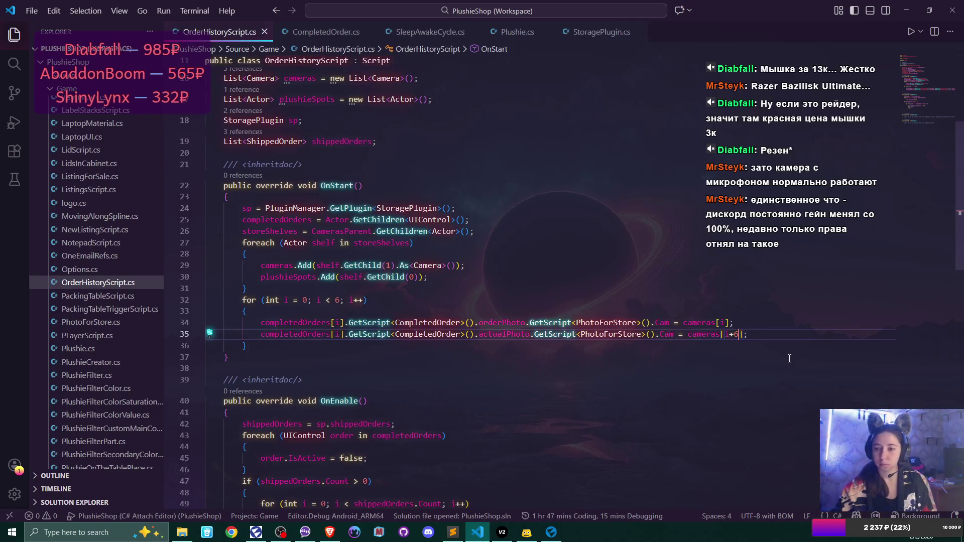
Review OrderHistoryScript's OnStart order-display code around line 35, scrolling through to OnEnable.
click(770, 334)
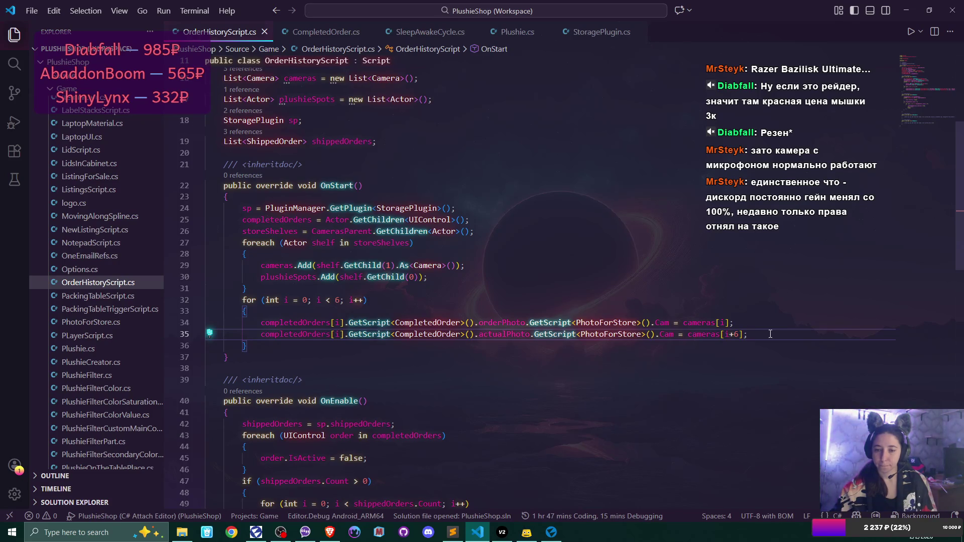
scroll(770, 334, down, 3)
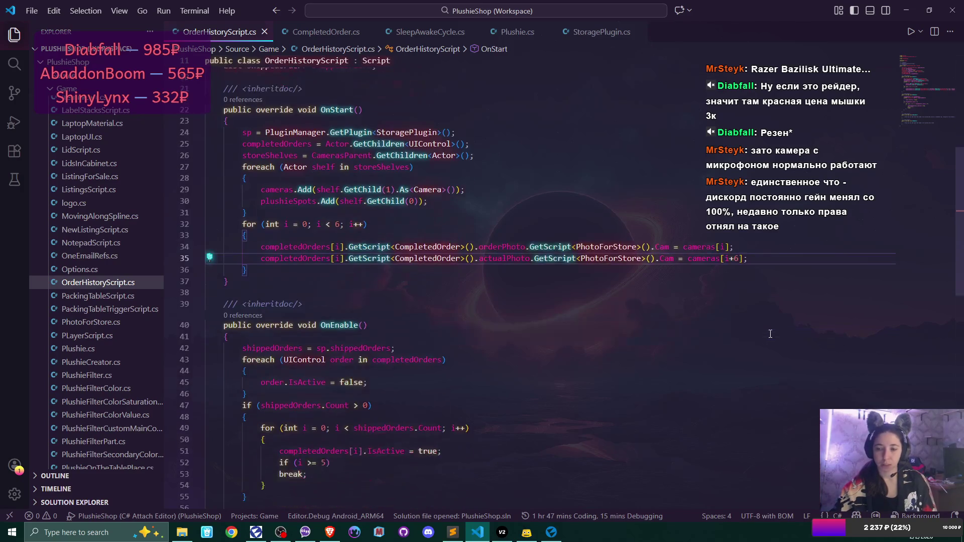
scroll(769, 334, down, 3)
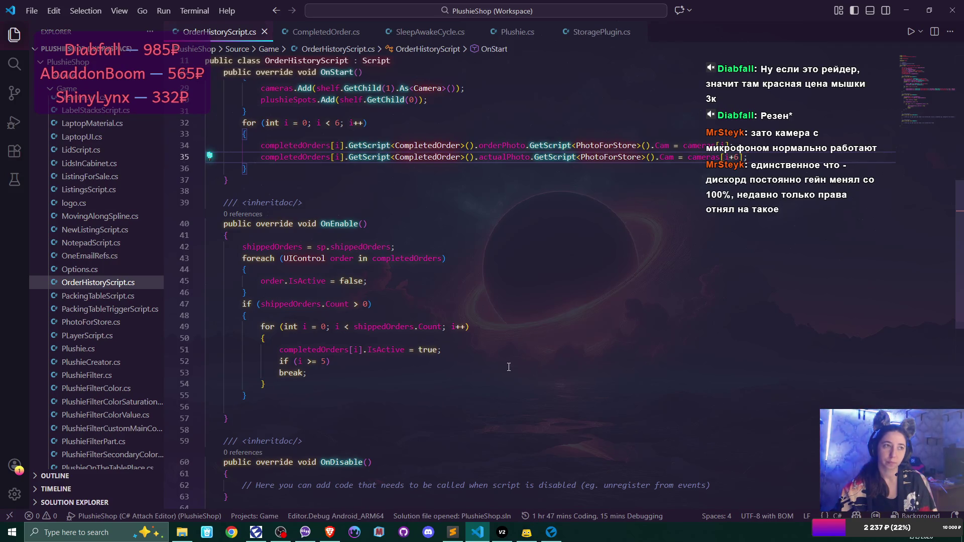
scroll(508, 366, down, 1)
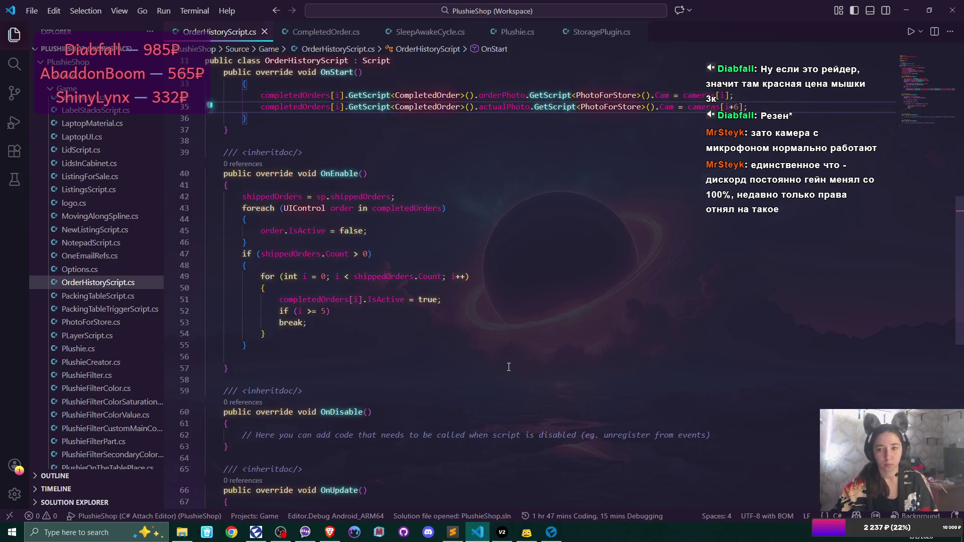
scroll(509, 367, down, 1)
scroll(705, 238, up, 3)
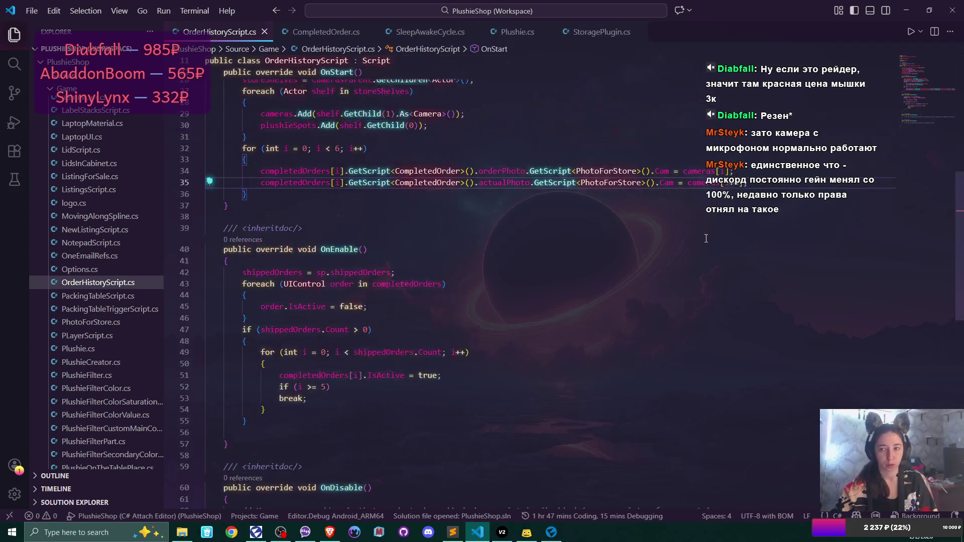
scroll(589, 362, down, 5)
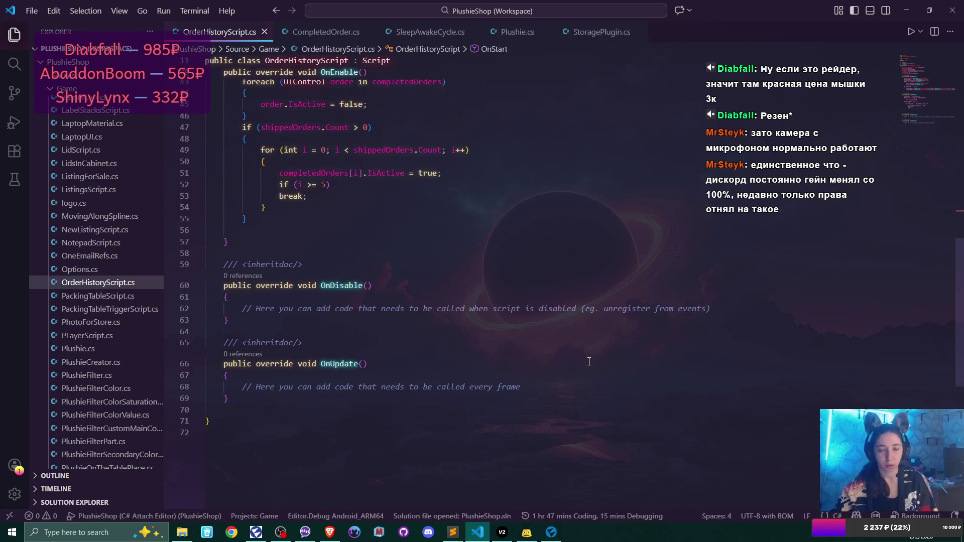
scroll(589, 361, up, 4)
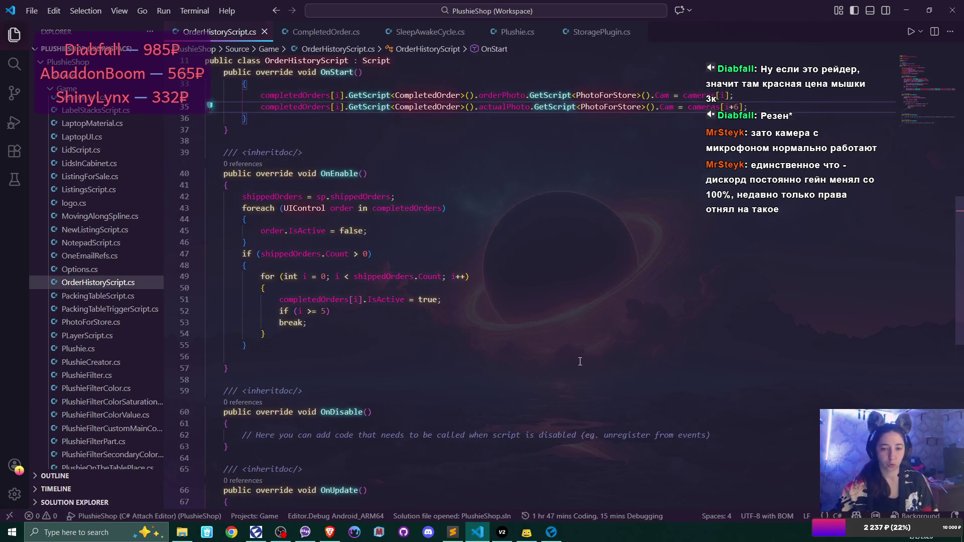
Inspect lines 55 and 51 of OnEnable, then switch to CompletedOrder.cs.
click(269, 345)
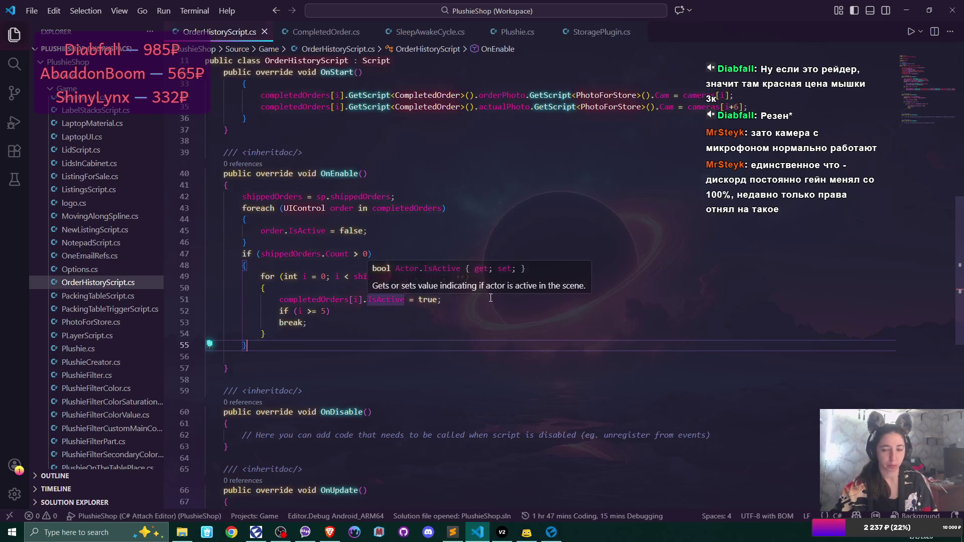
click(490, 297)
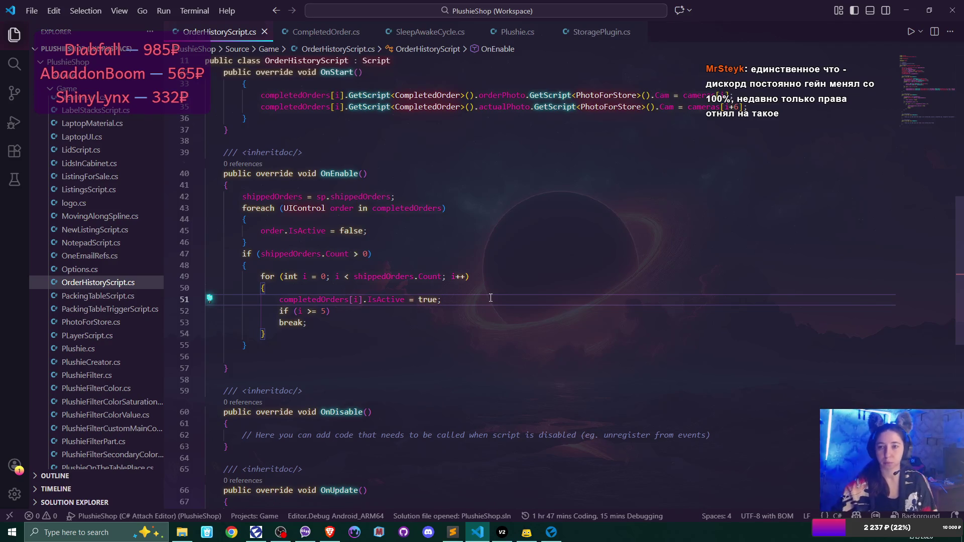
scroll(571, 358, up, 2)
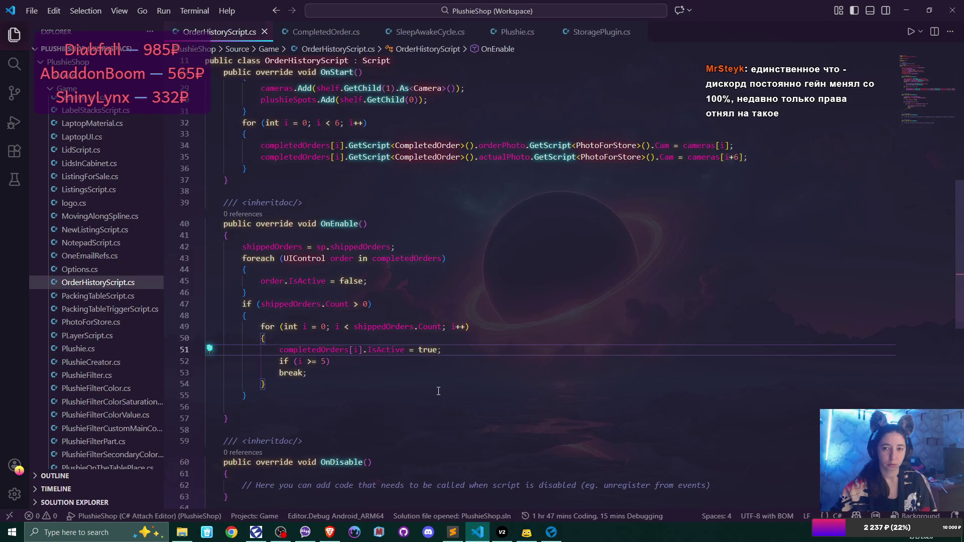
click(326, 33)
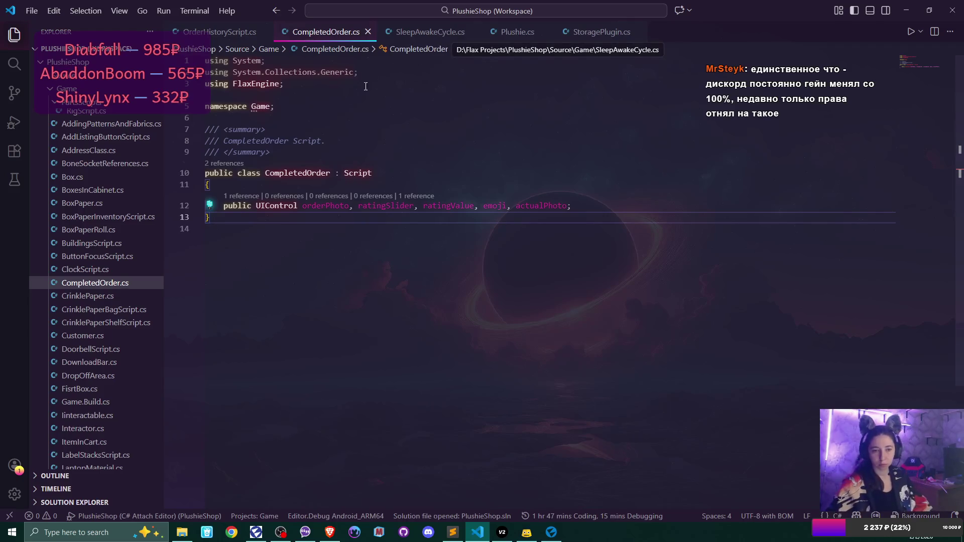
Close CompletedOrder.cs so OrderHistoryScript.cs is the active file again.
click(368, 31)
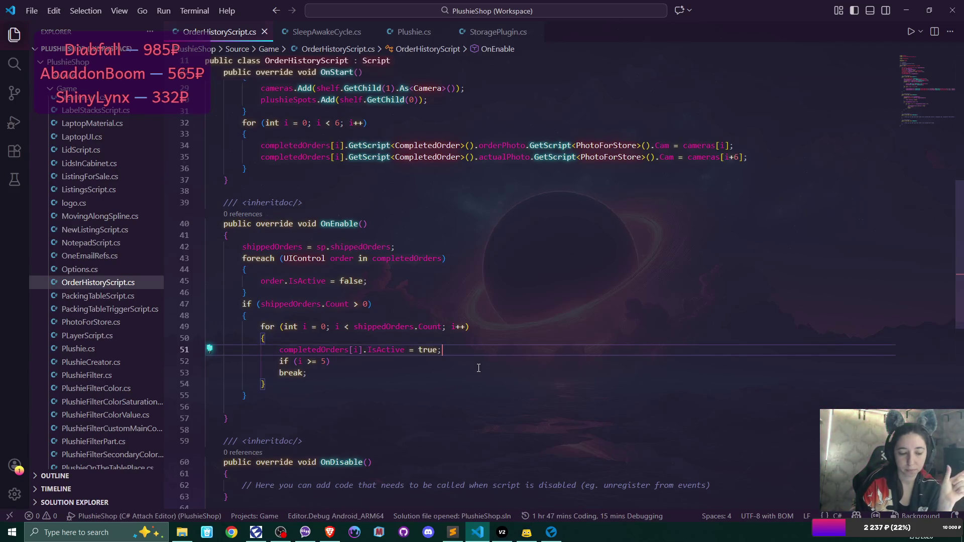
Start a new line 52 in the OnEnable loop with shippedOrders[i].
key(Return)
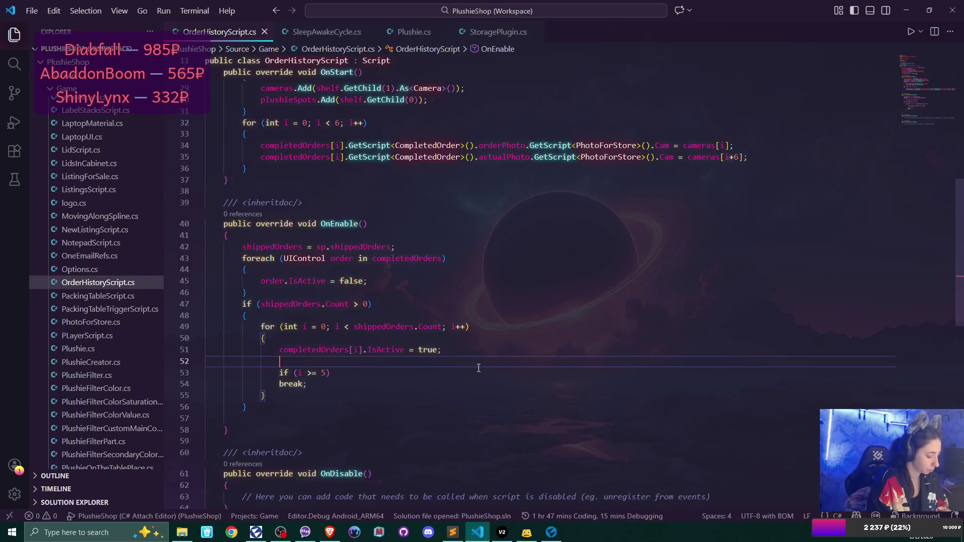
text(shipp)
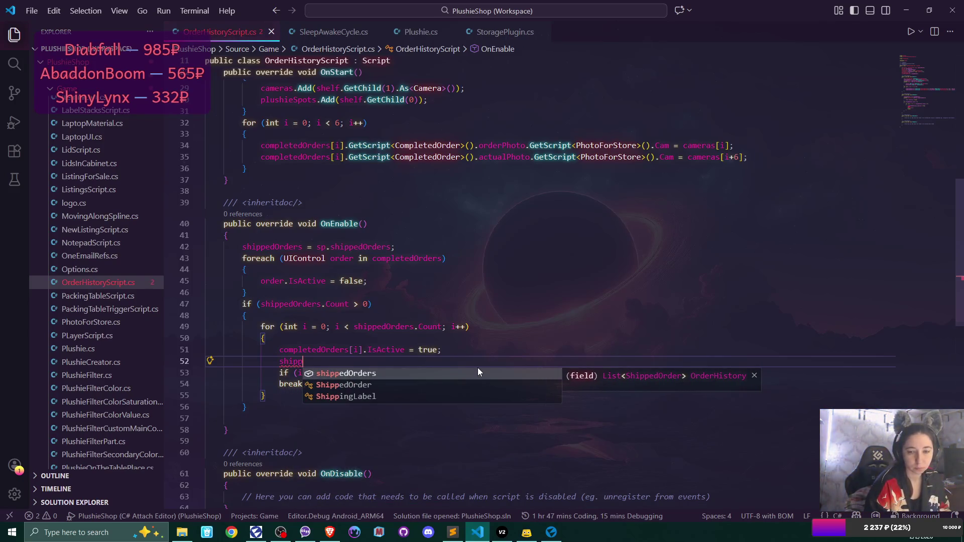
key(BackSpace)
key(BackSpace)
key(BackSpace)
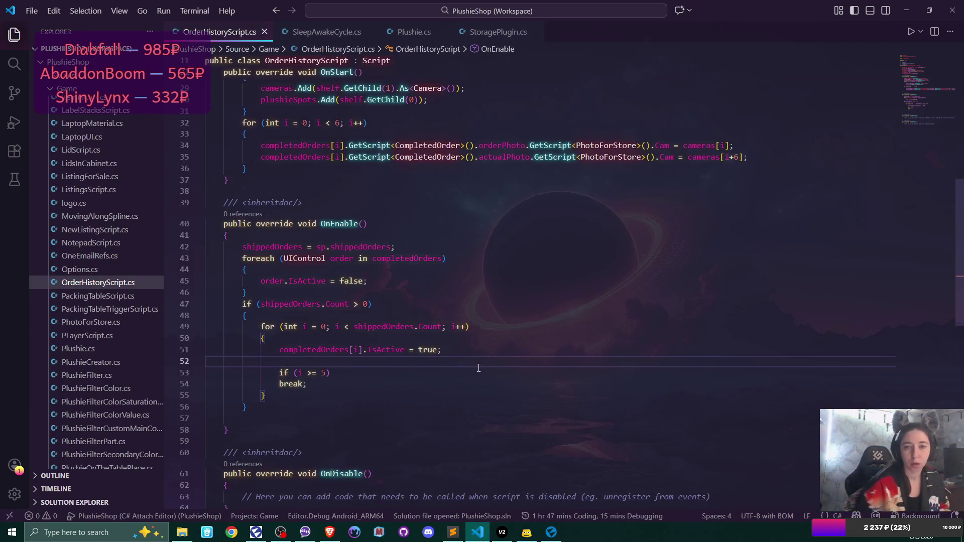
scroll(522, 243, up, 8)
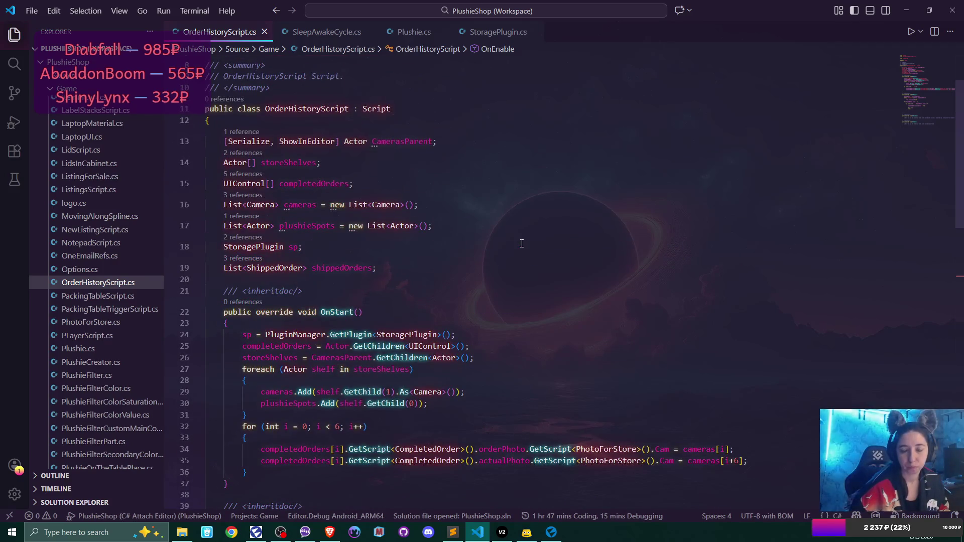
scroll(521, 244, down, 5)
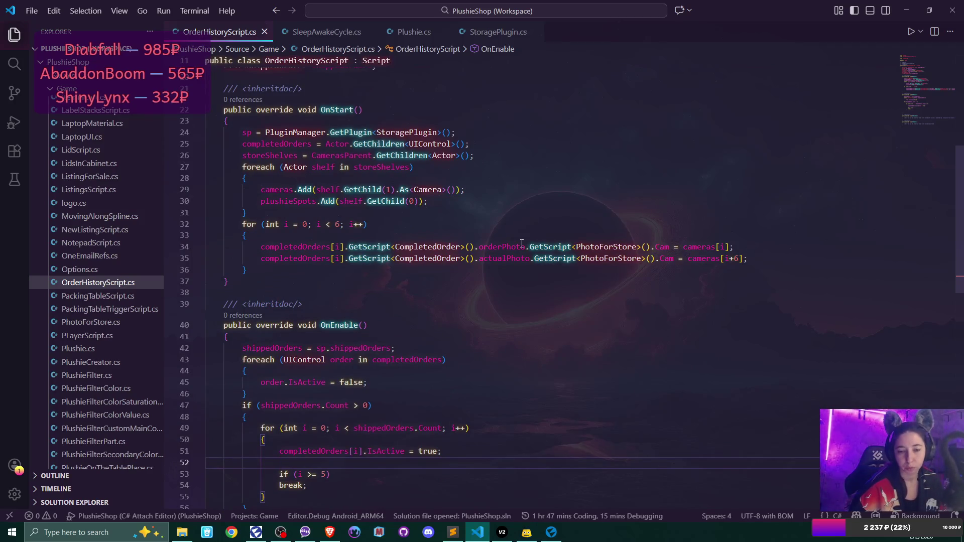
scroll(506, 273, down, 2)
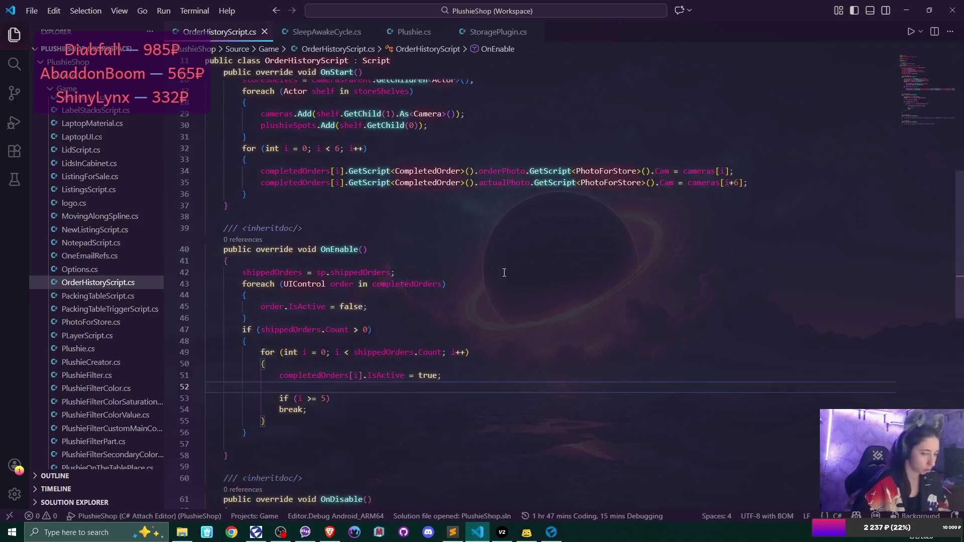
text(shipped)
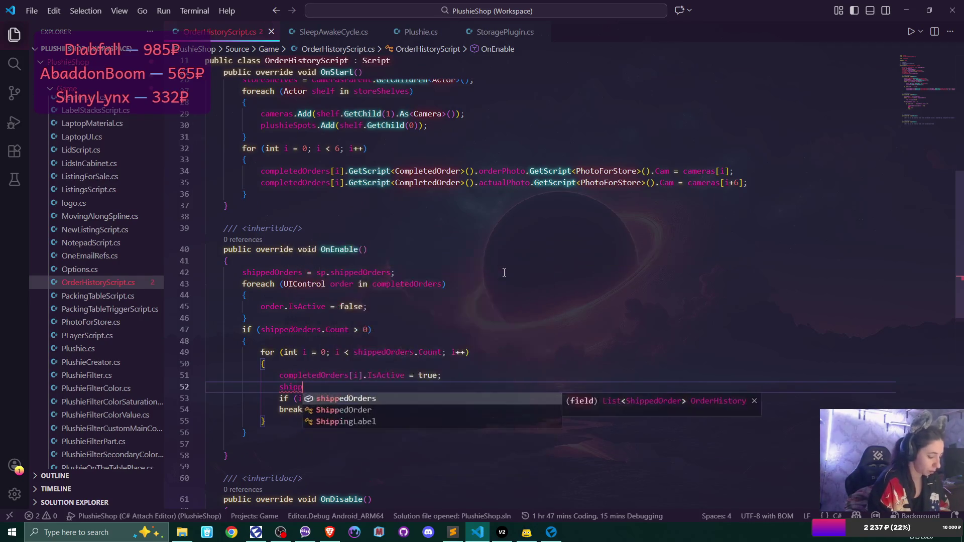
key(Tab)
text(.)
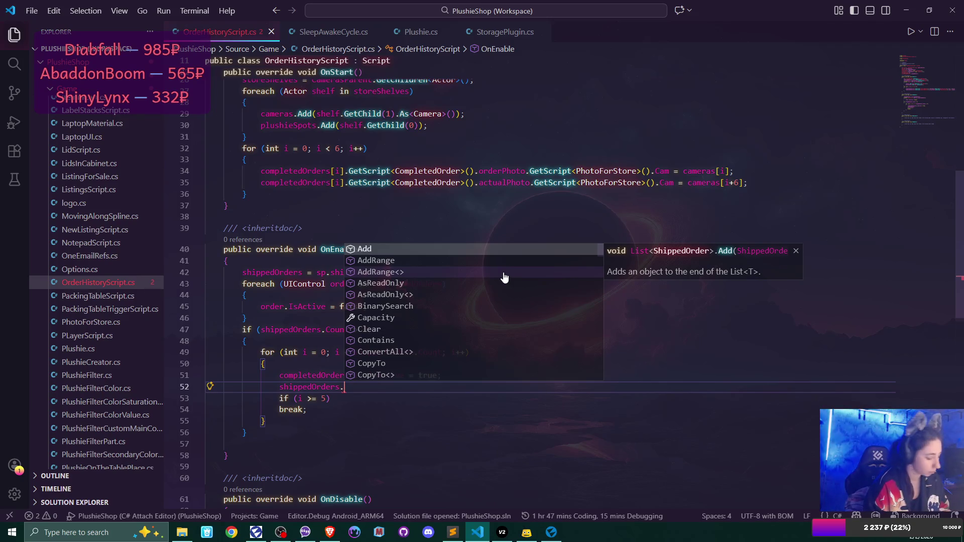
text(sh)
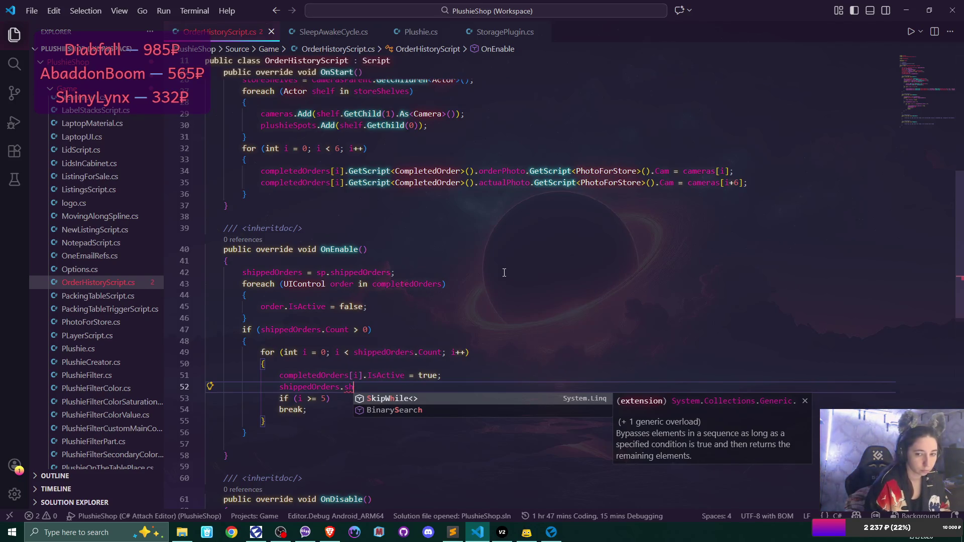
key(BackSpace)
key(BackSpace)
key(ctrl+space)
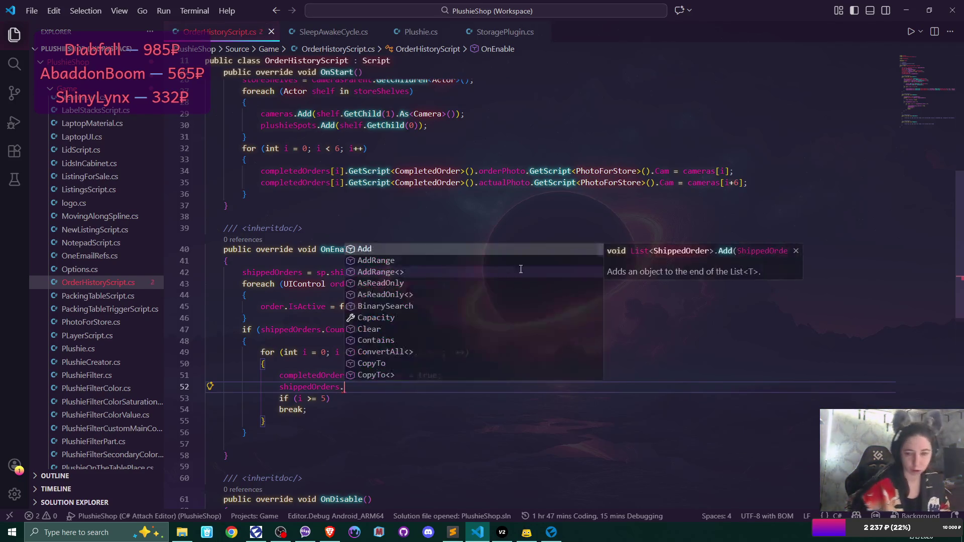
key(Down)
key(Return)
key(ctrl+BackSpace)
key(ctrl+BackSpace)
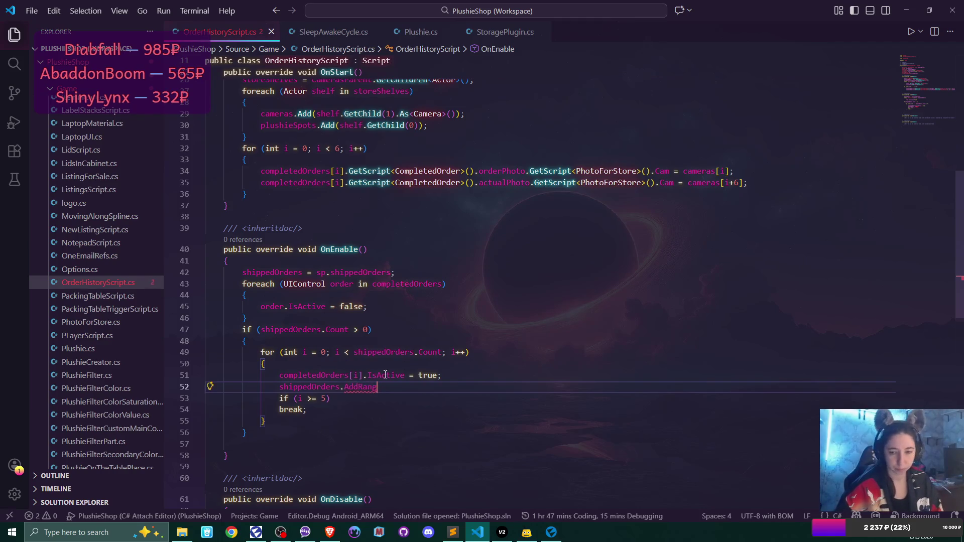
text(.)
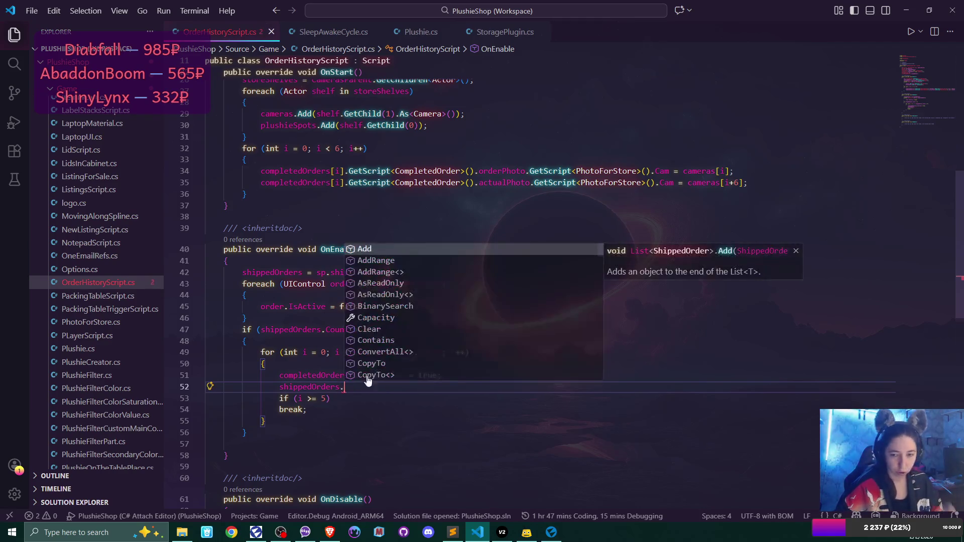
key(BackSpace)
text([i])
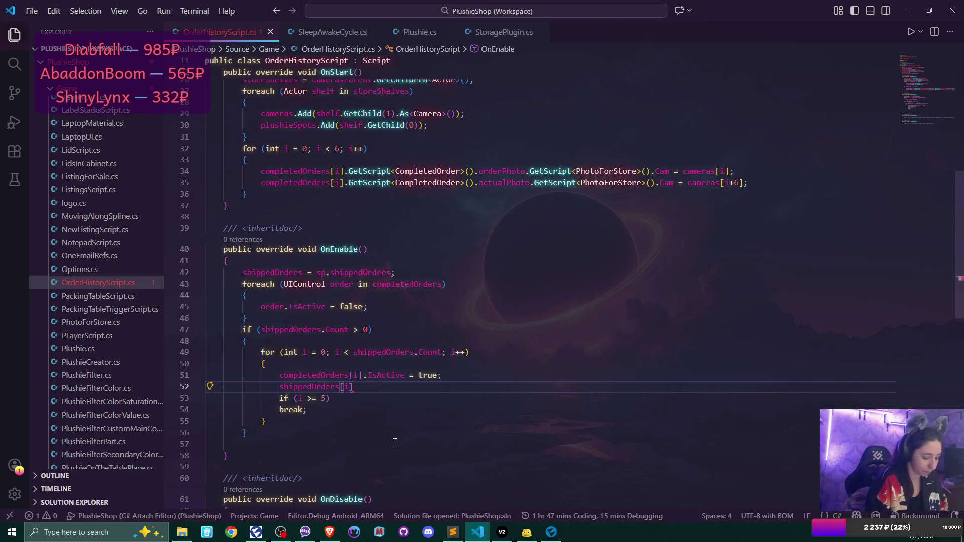
text(.)
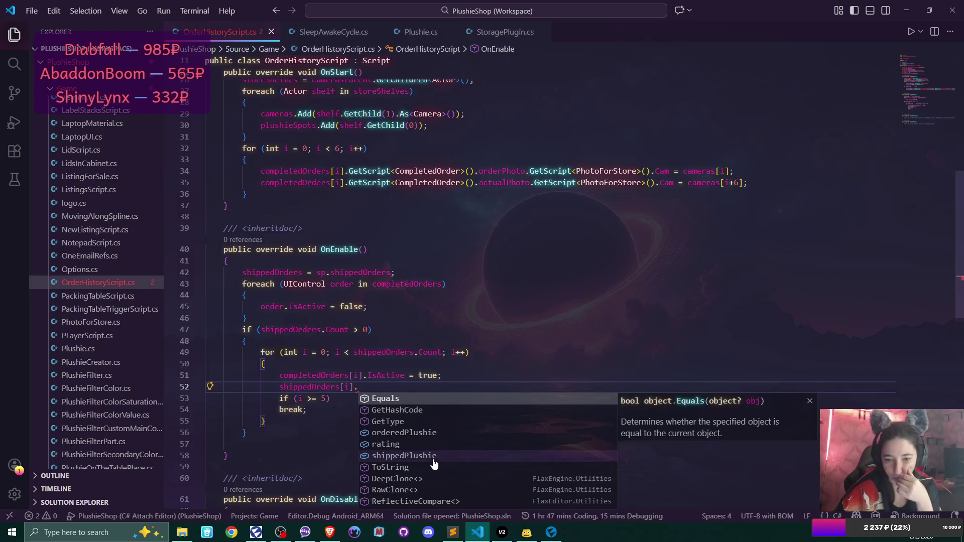
Complete line 52 as shippedOrders[i].orderedPlushie.SpawnPlushie(plushieSpots[i]);.
click(436, 433)
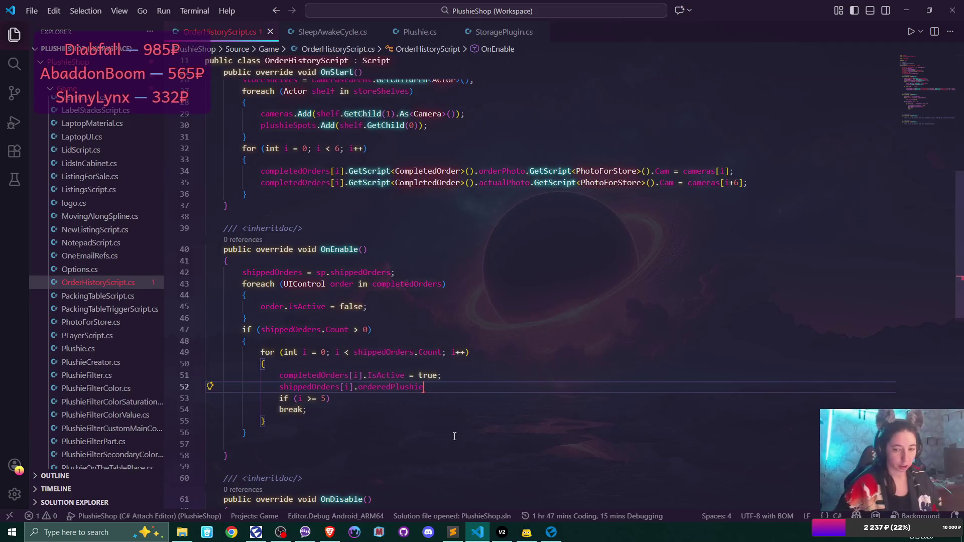
text(.)
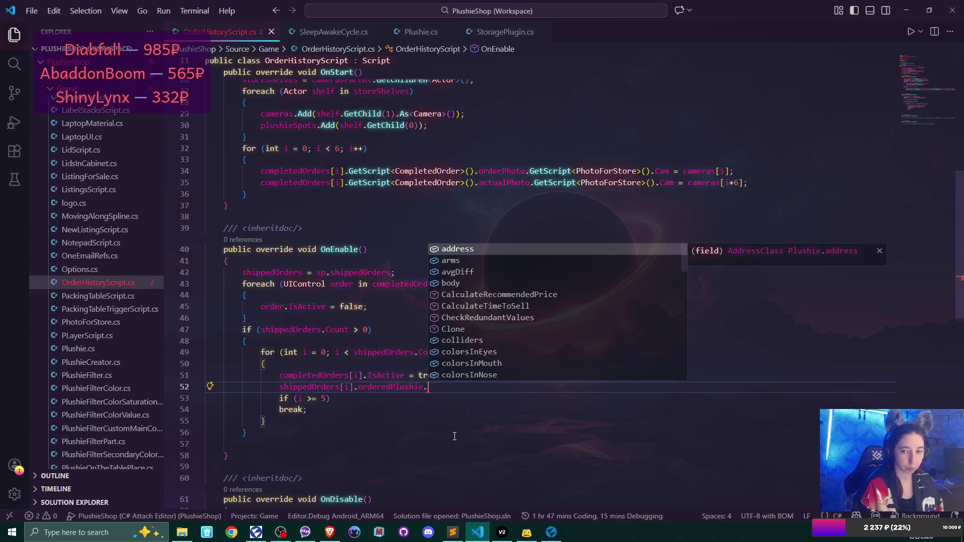
text(Spawn)
key(Tab)
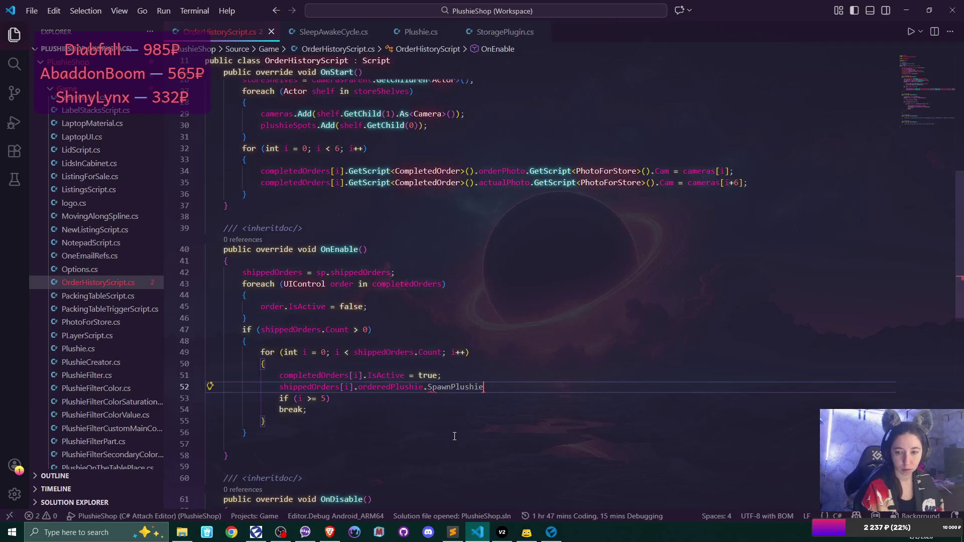
text(()
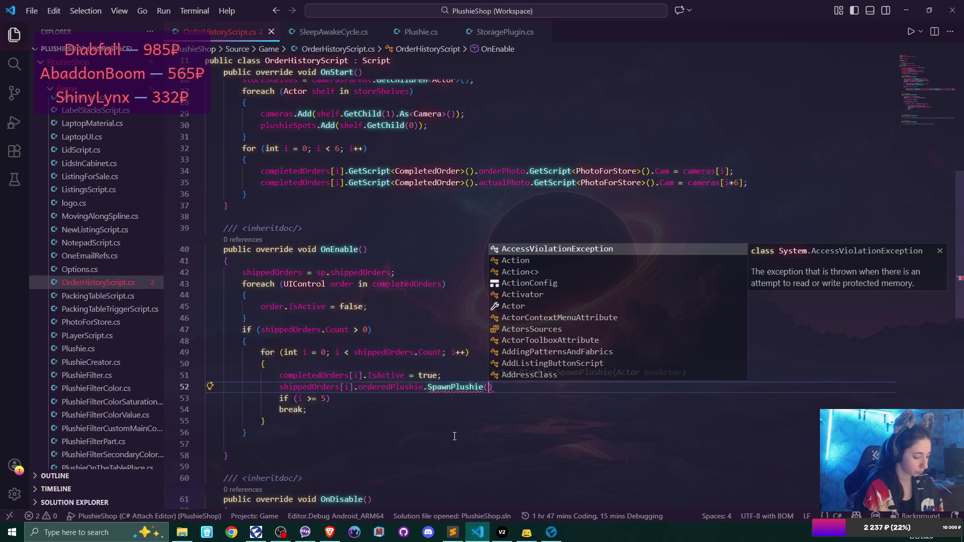
text(sp)
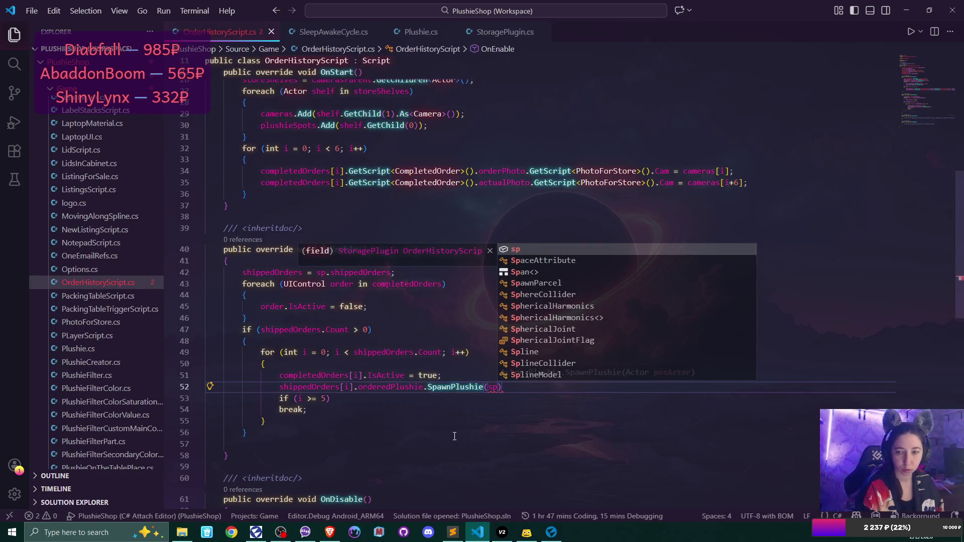
key(BackSpace)
key(BackSpace)
text(plush)
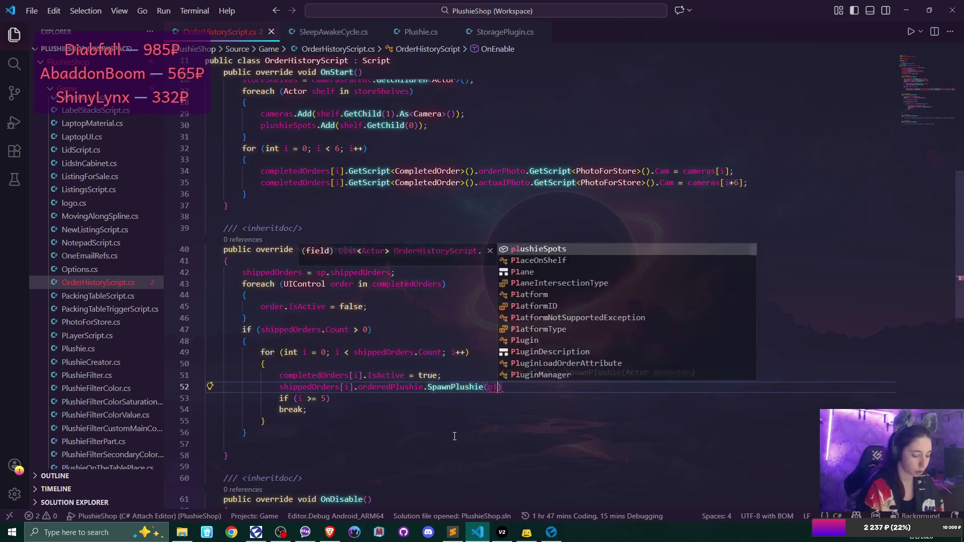
key(Tab)
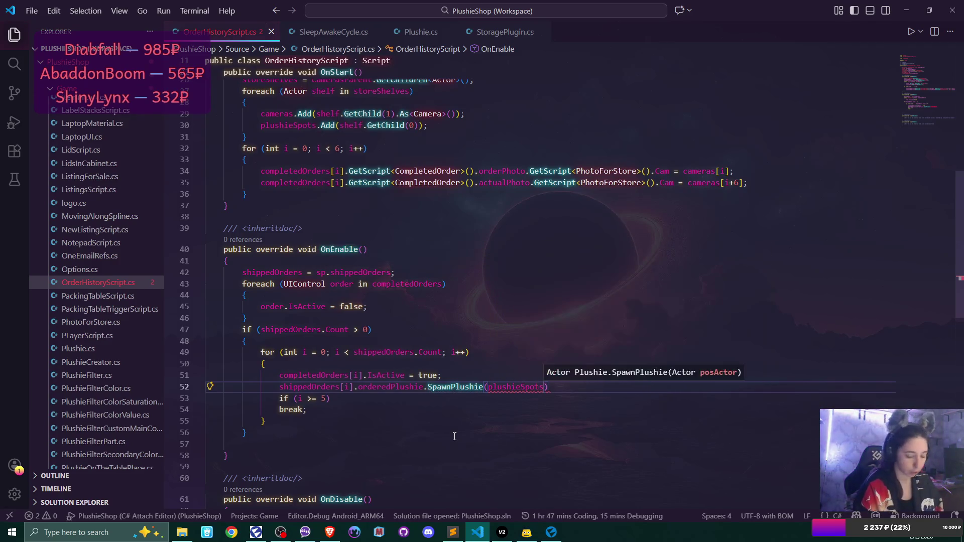
text([i]);)
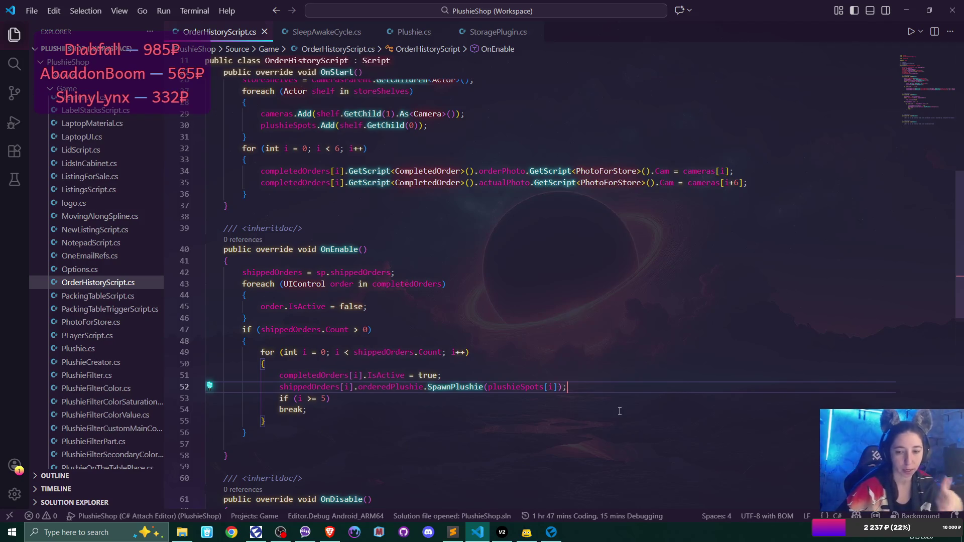
key(Return)
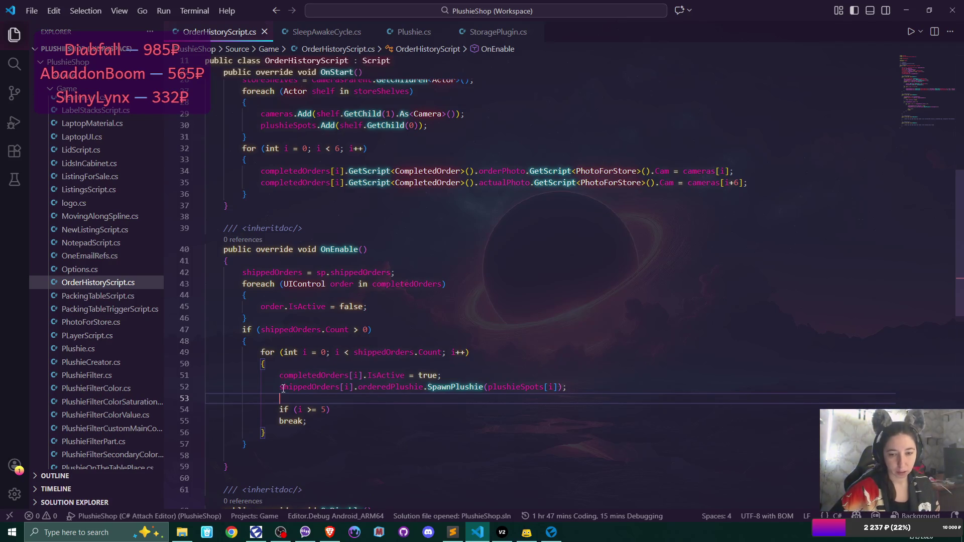
Add line 53: shippedOrders[i].shippedPlushie.SpawnPlushie(plushieSpots[i+6]);.
click(343, 387)
drag(343, 388, 355, 387)
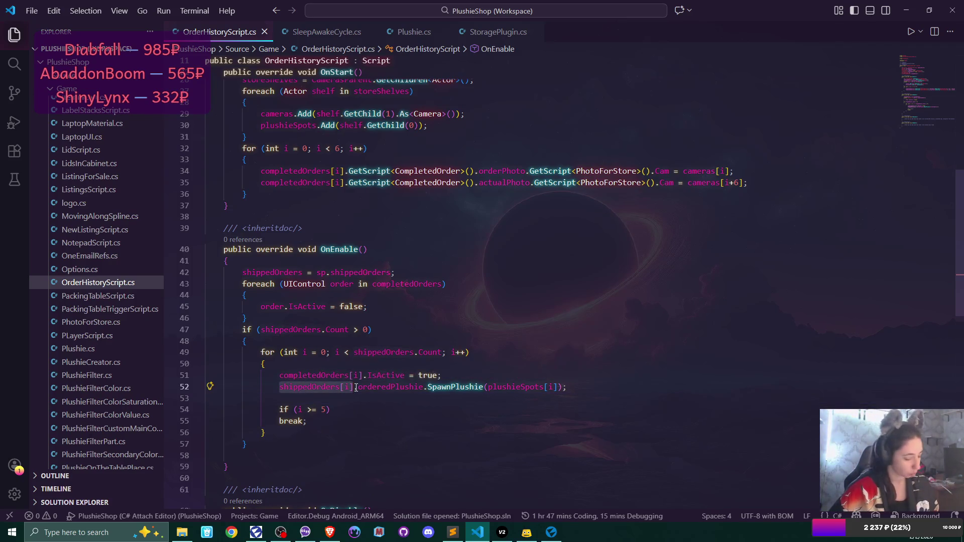
key(ctrl+c)
click(326, 398)
key(ctrl+v)
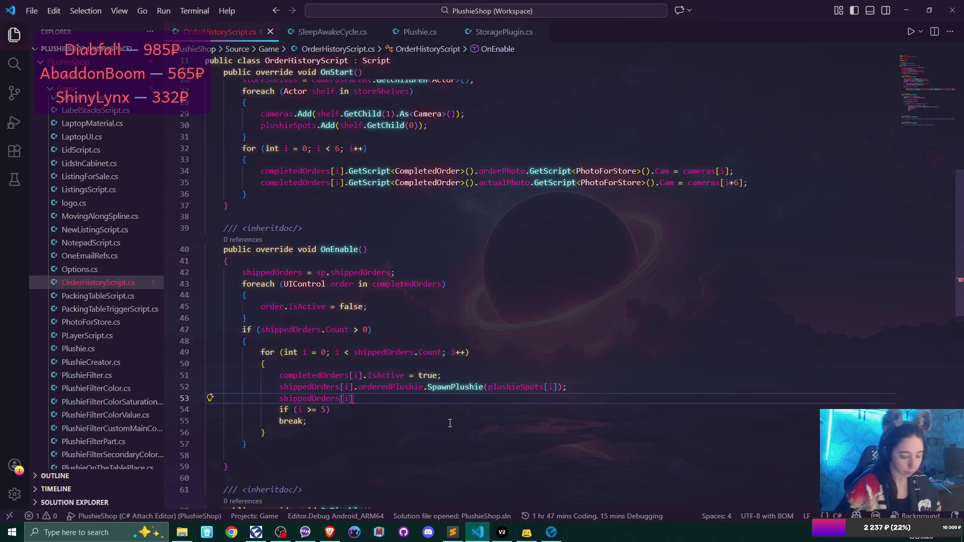
text(.)
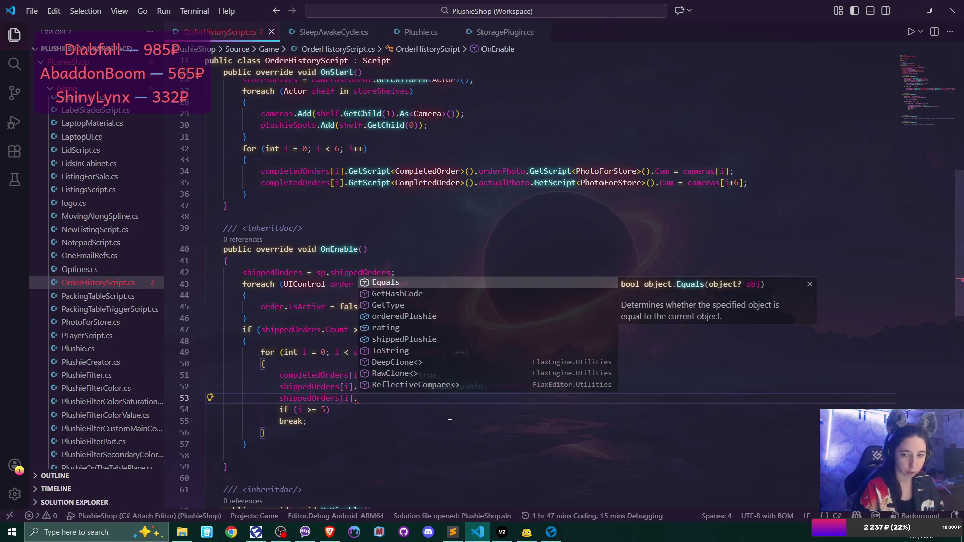
key(Down)
key(Down)
key(Down)
key(Return)
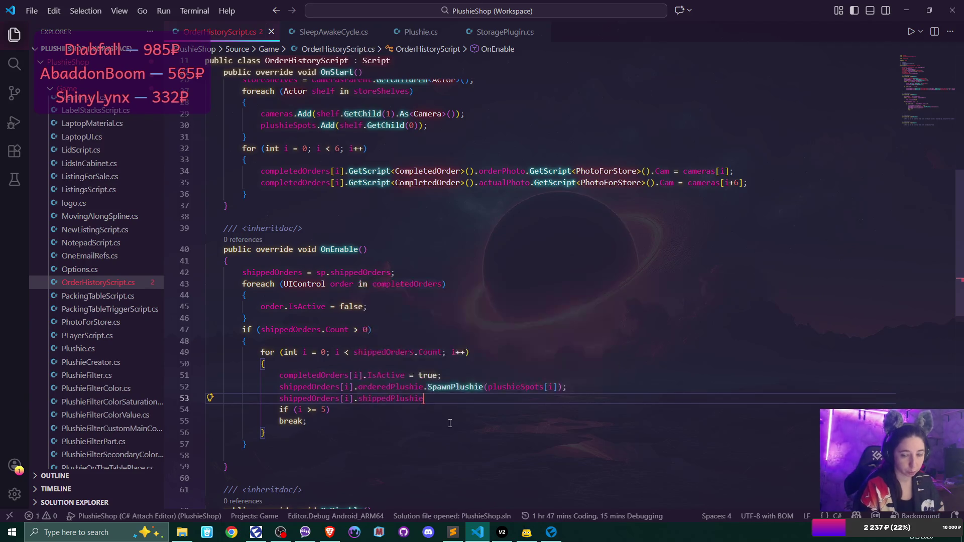
text(.)
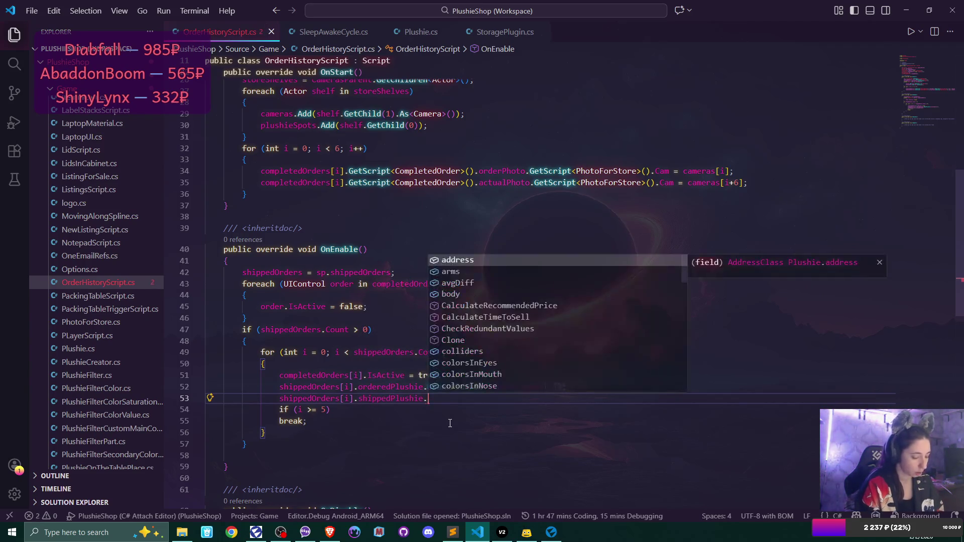
text(SpawnPlushie)
key(Return)
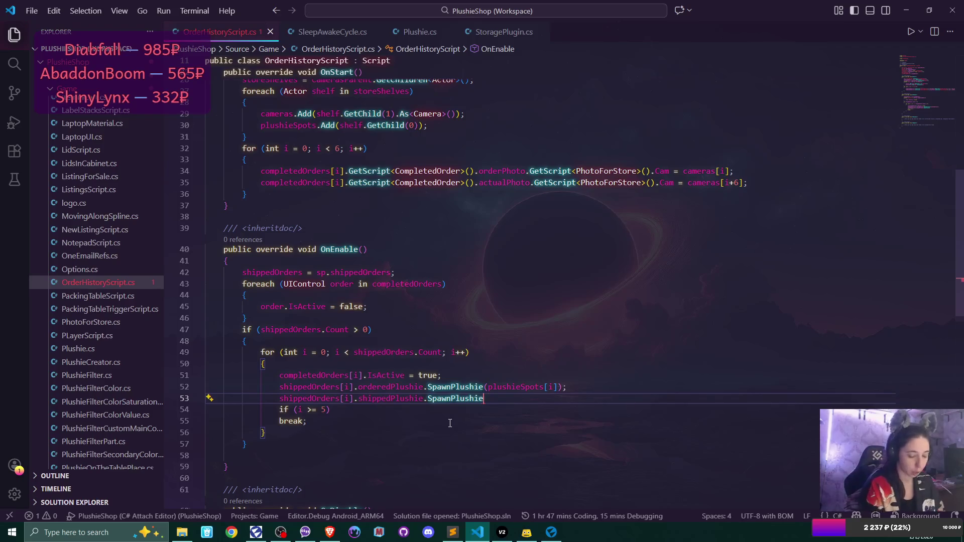
text((pl)
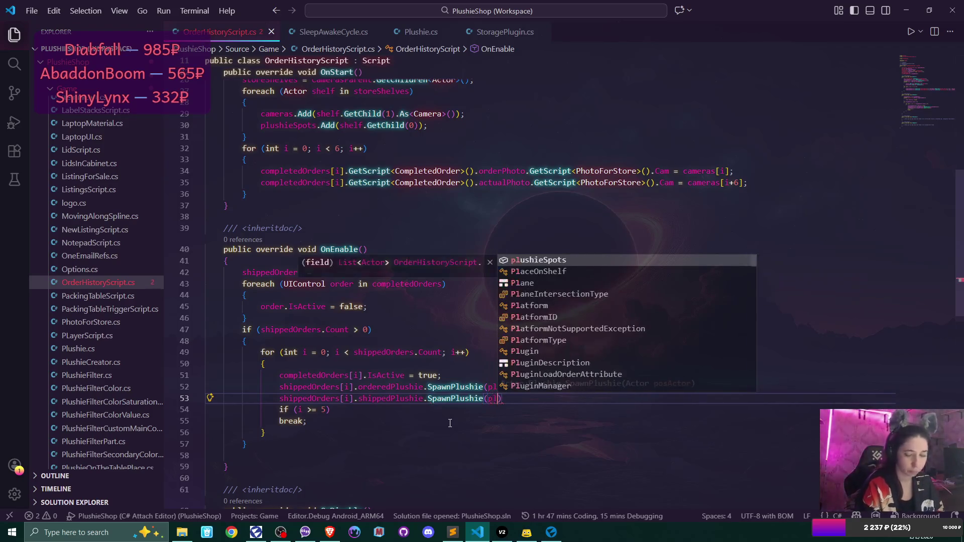
key(Return)
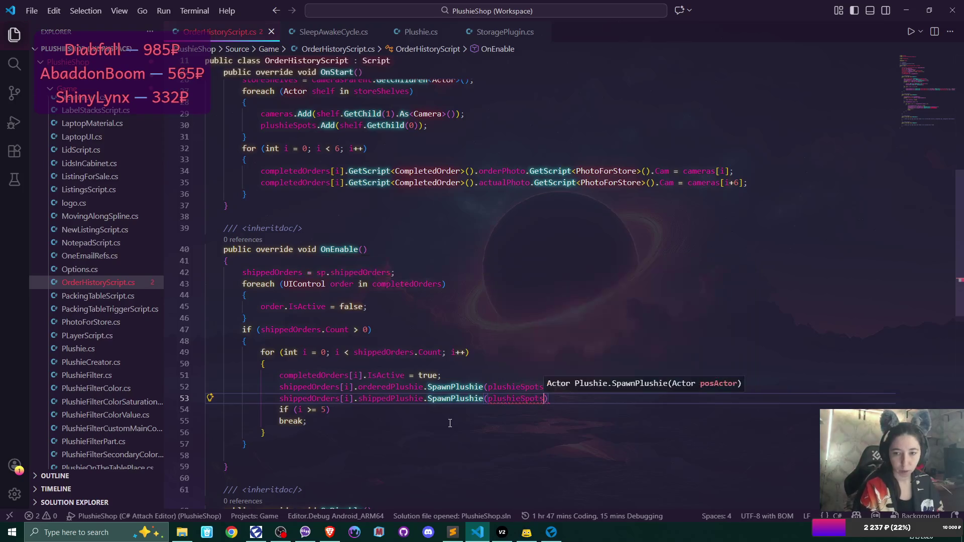
text([i+6])
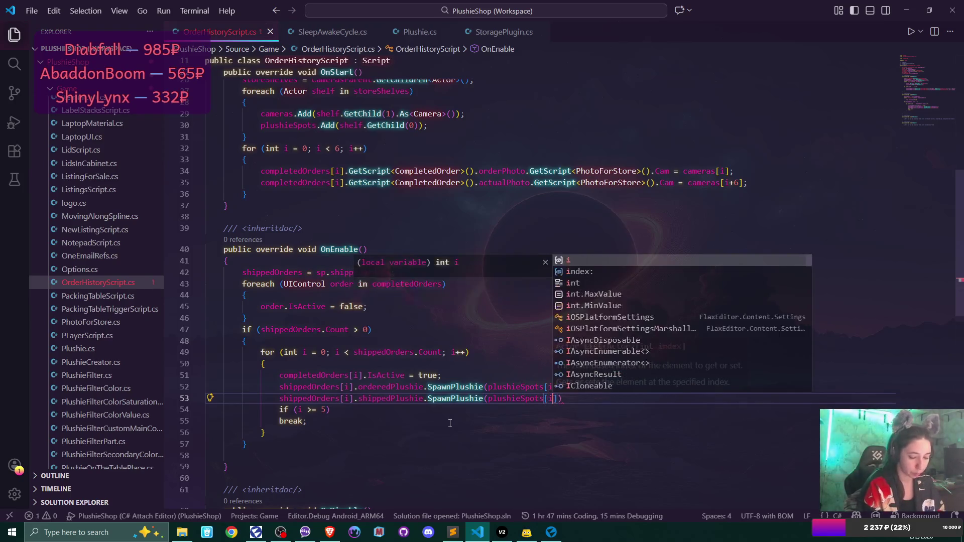
text())
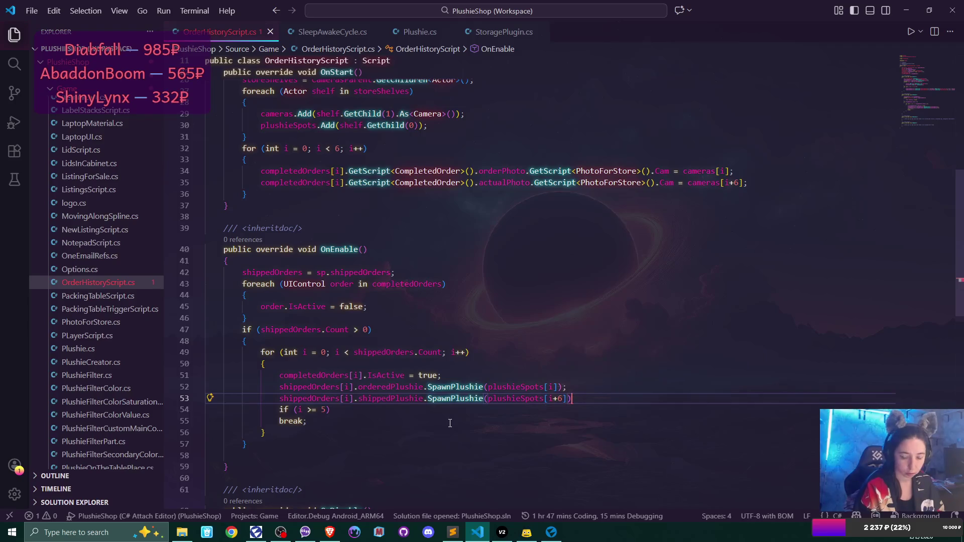
text(;)
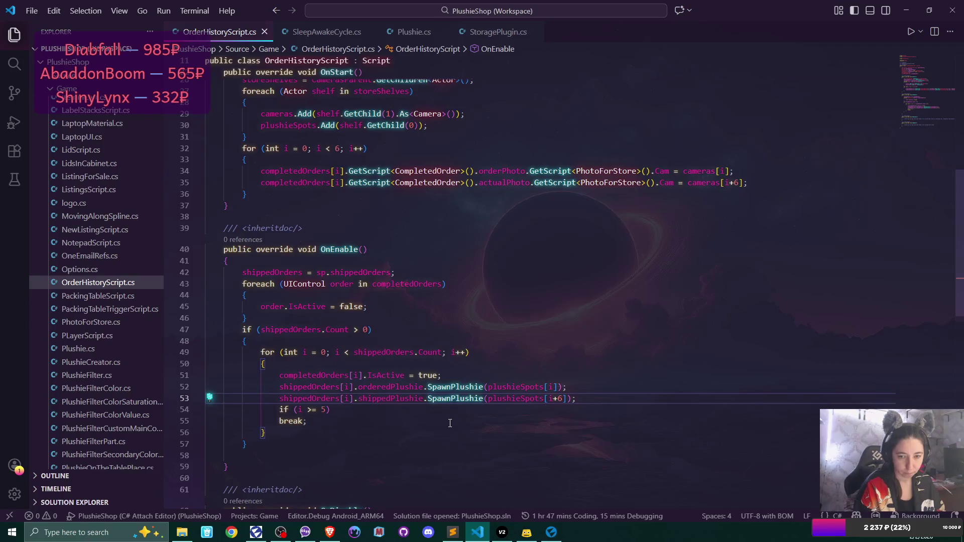
Begin a new line 54 with completedOrders[i].
key(Return)
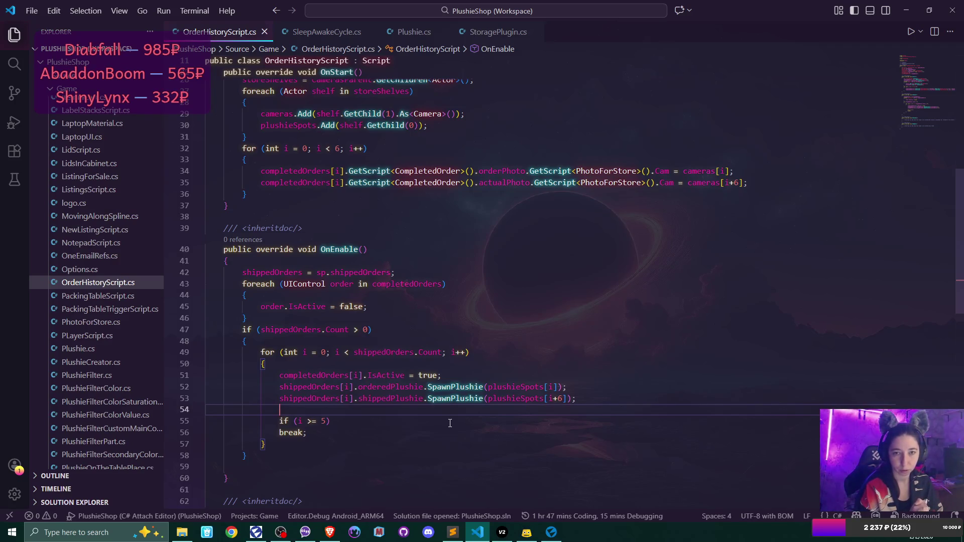
text(compl)
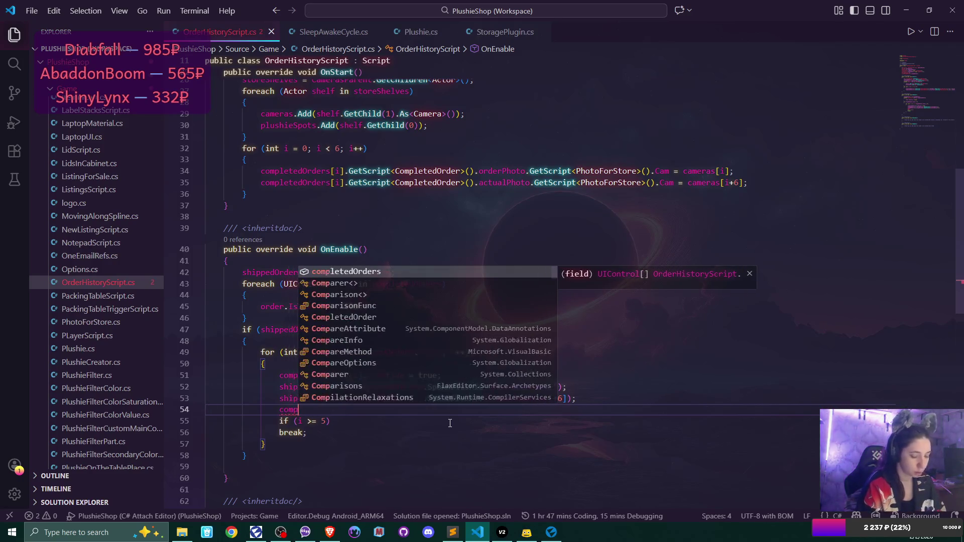
key(Tab)
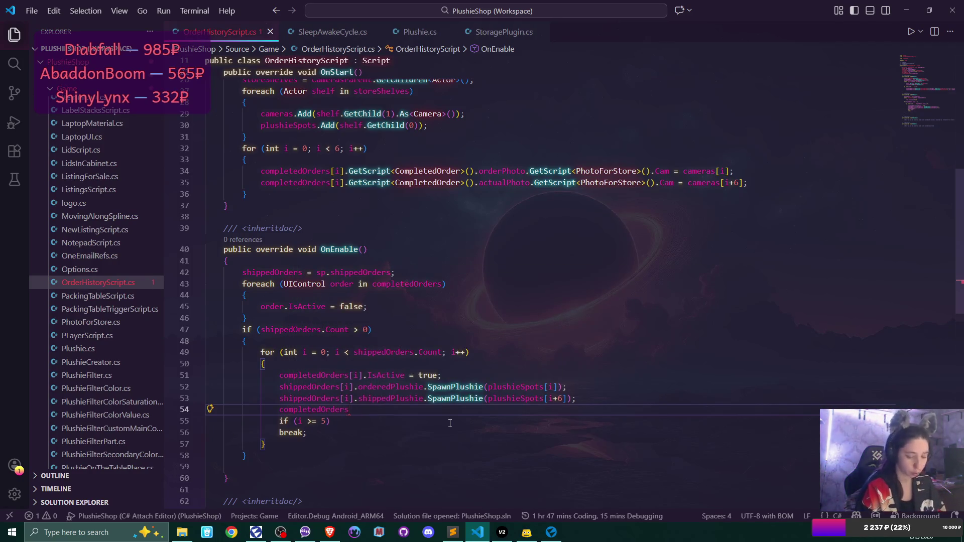
text(.)
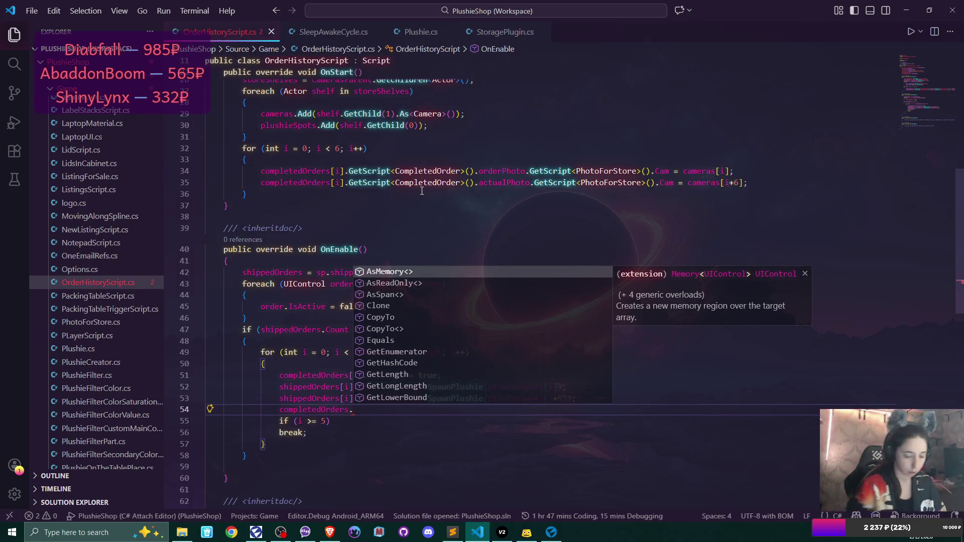
key(BackSpace)
text([i].)
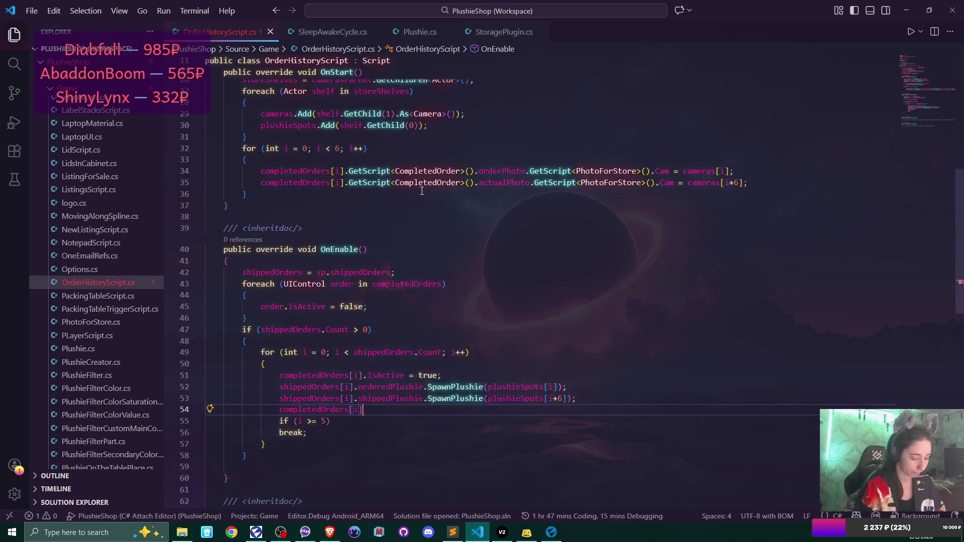
Append GetScript<CompletedOrder>(). copied from line 35 and browse the suggested members.
drag(350, 185, 474, 186)
key(ctrl+c)
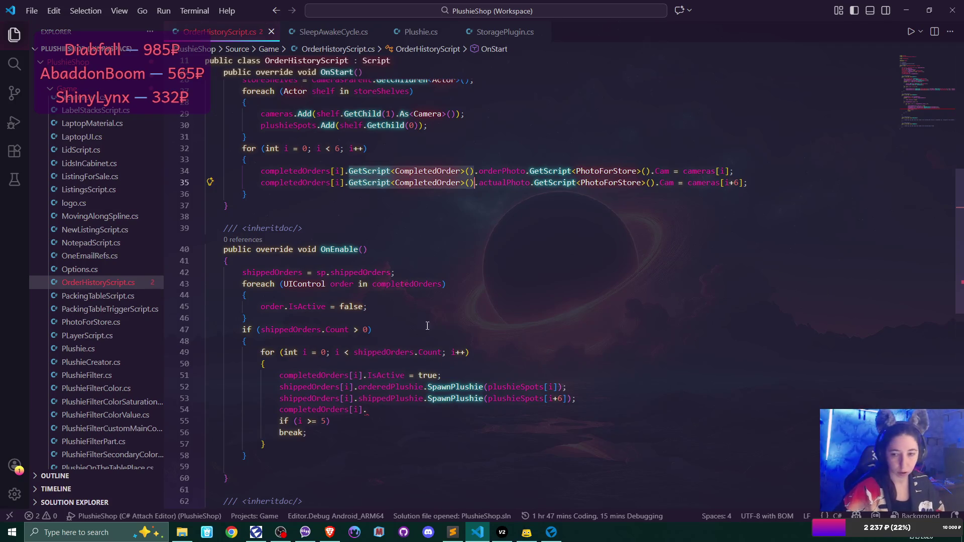
click(600, 409)
key(ctrl+v)
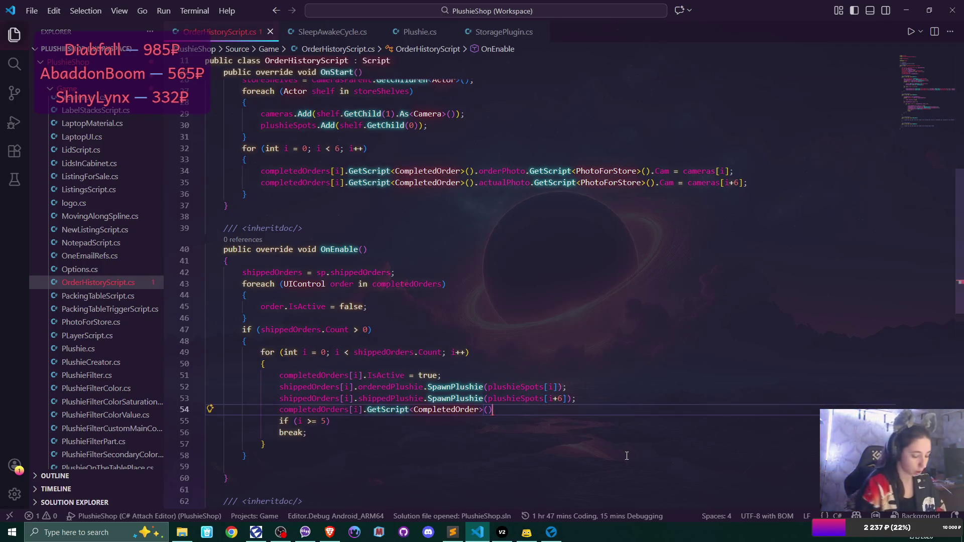
text(.)
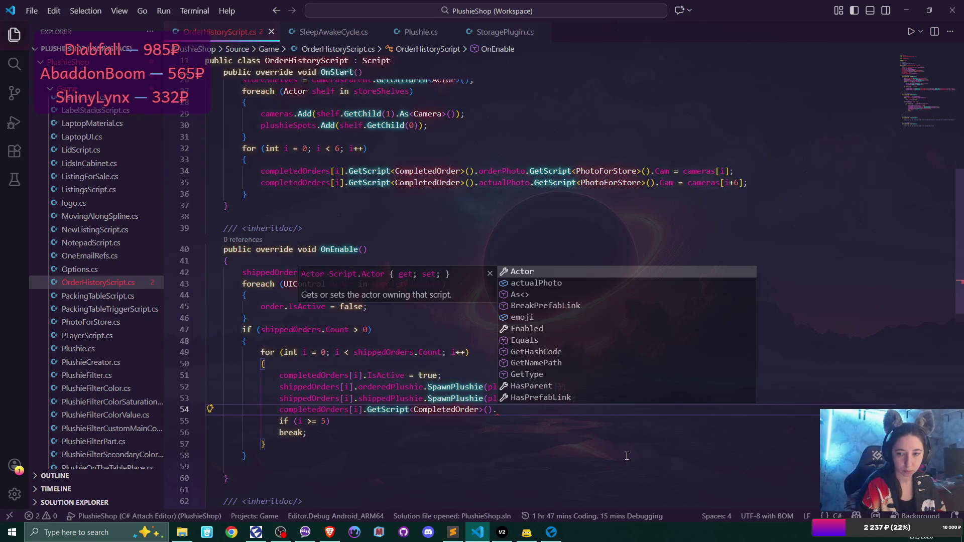
scroll(622, 317, down, 1)
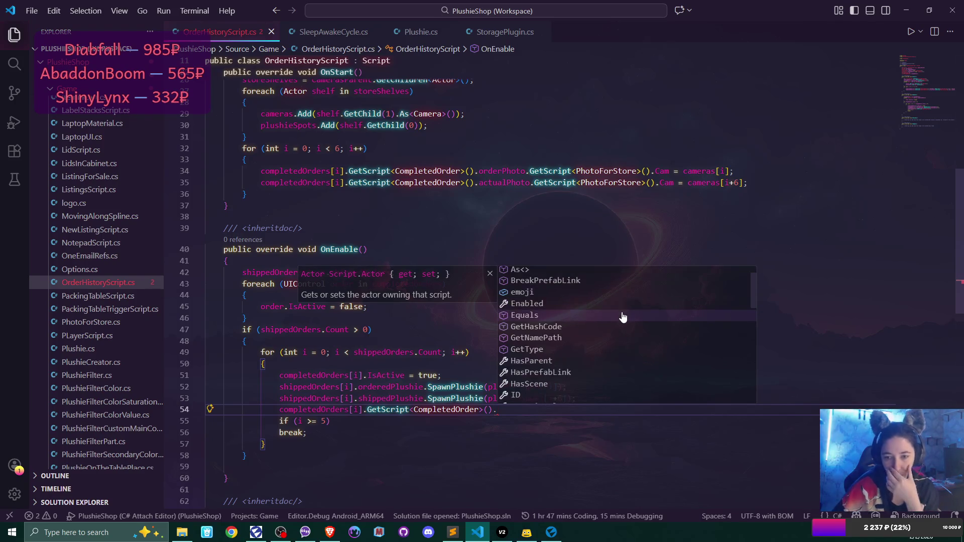
scroll(622, 317, down, 3)
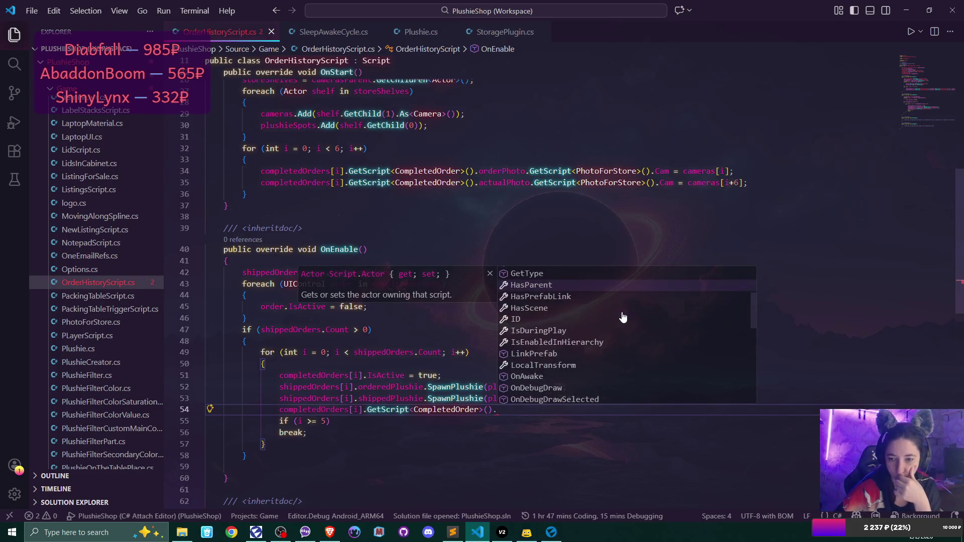
scroll(623, 317, down, 4)
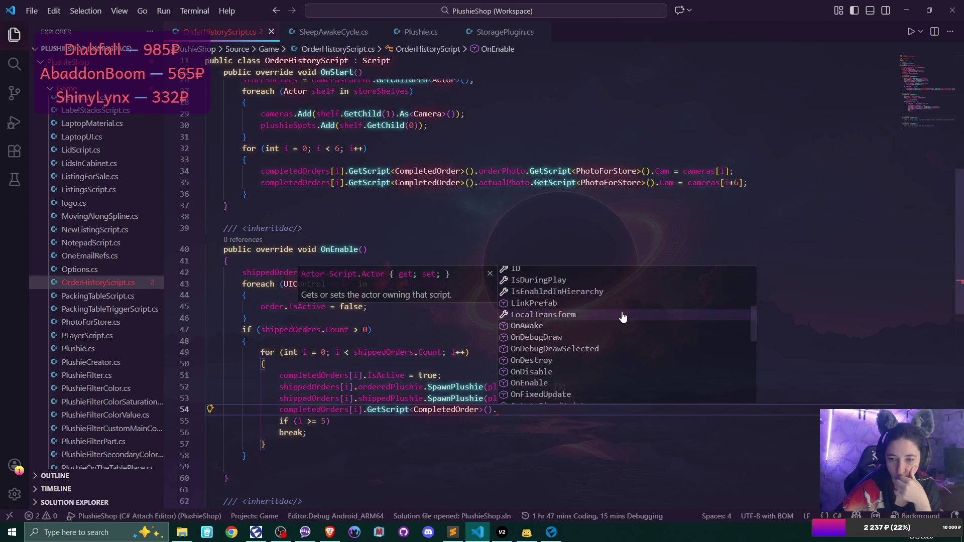
scroll(622, 317, down, 1)
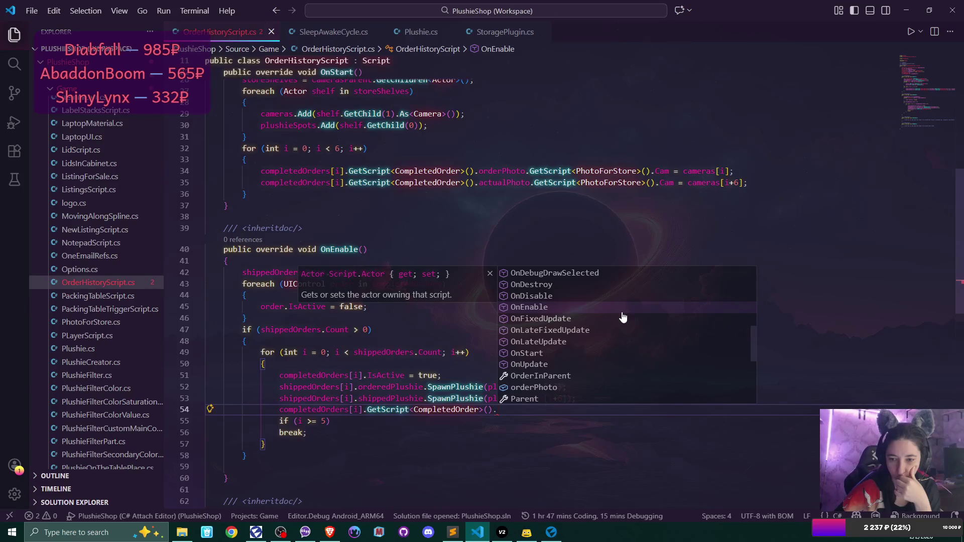
scroll(622, 317, down, 4)
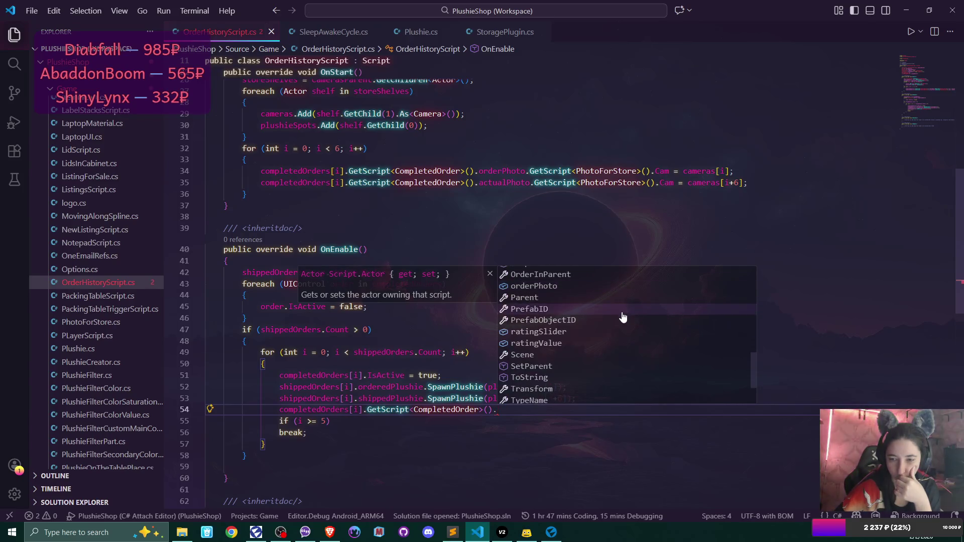
Extend the line to ratingSlider.Get<Slider>().Value = on line 55.
click(623, 331)
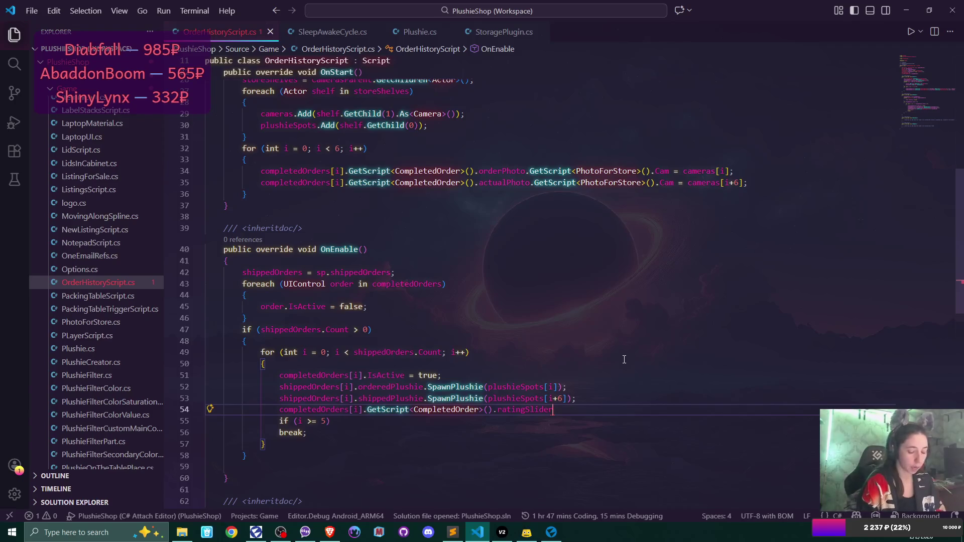
text(.Get)
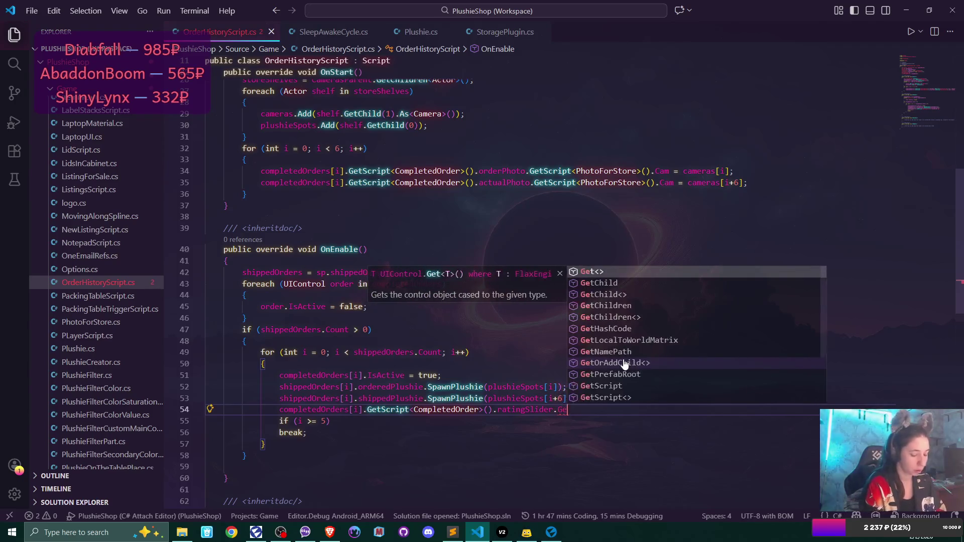
text(<Slider.)
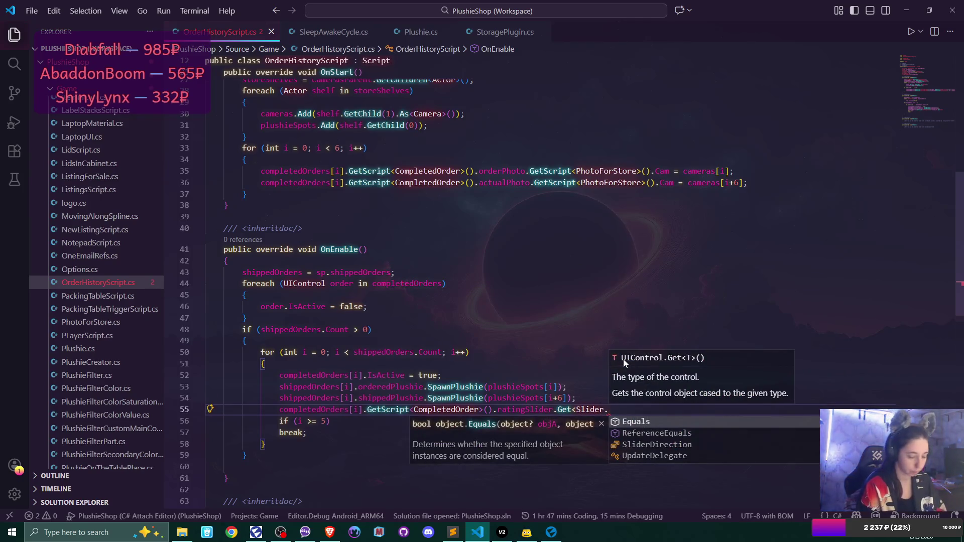
key(BackSpace)
text(>().V)
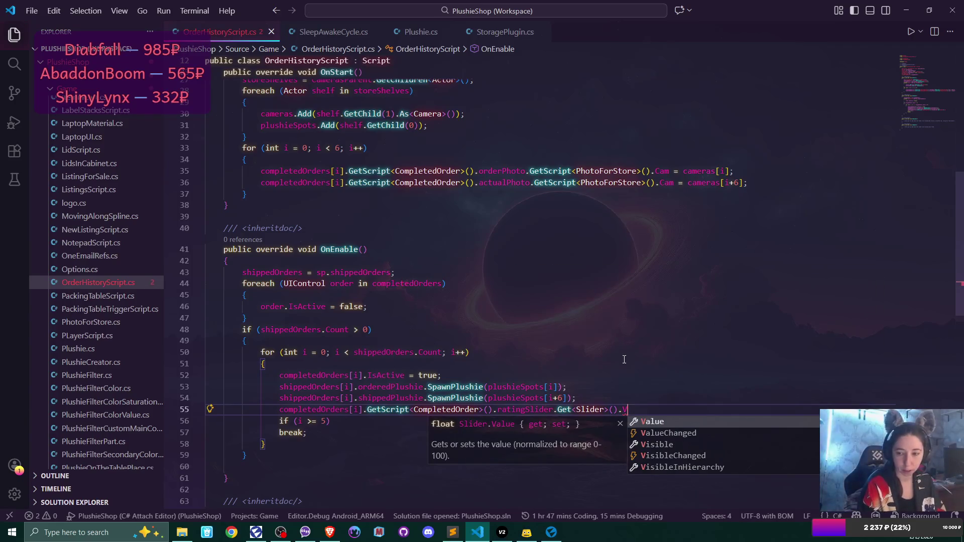
key(Tab)
text(=)
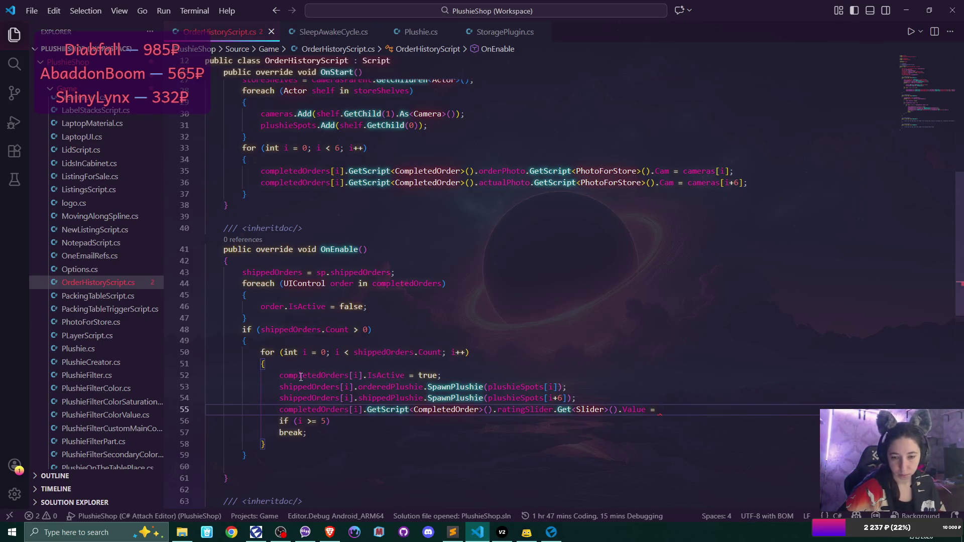
Assign shippedOrders[i].rating * 20f; as the slider value.
click(282, 385)
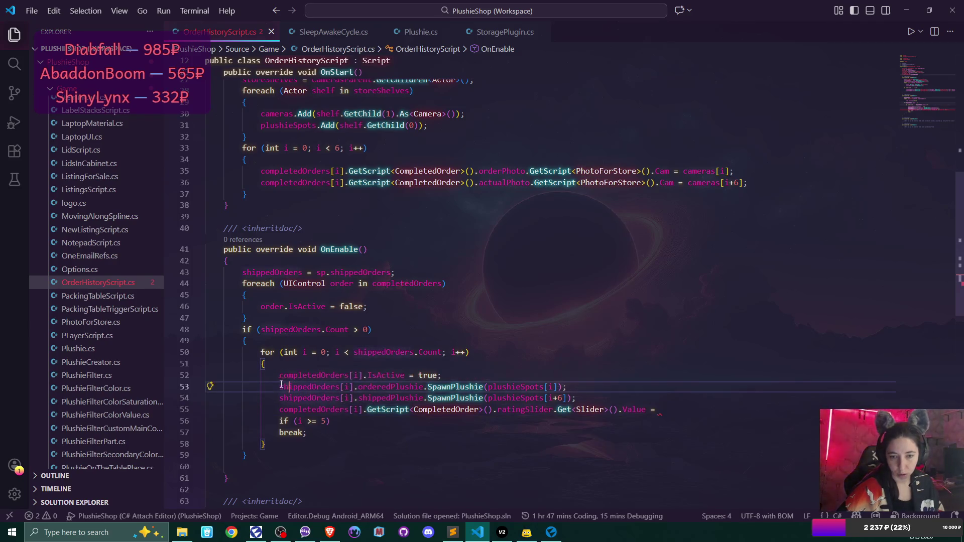
mouse_move(281, 385)
mouse_down()
mouse_move(391, 409)
mouse_move(353, 400)
mouse_up()
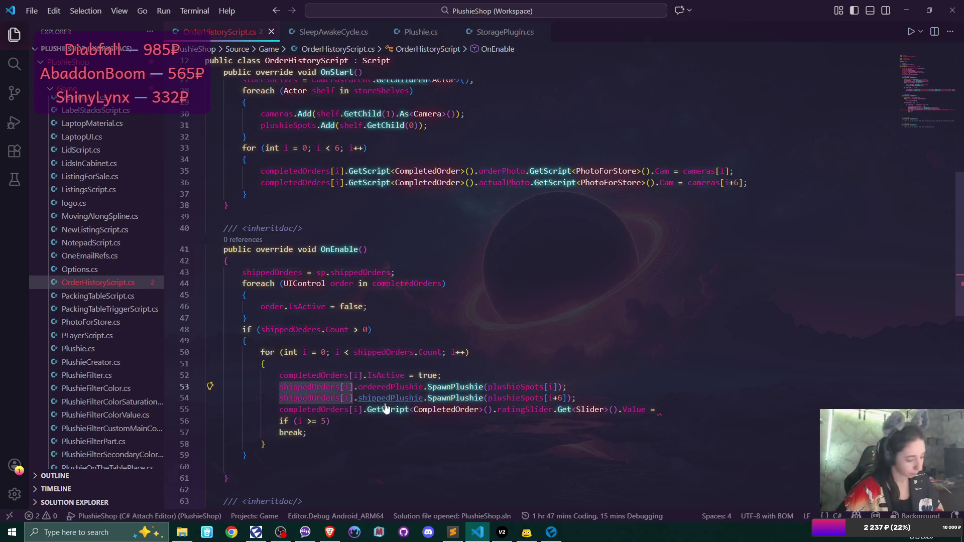
key(ctrl+c)
click(662, 409)
key(ctrl+v)
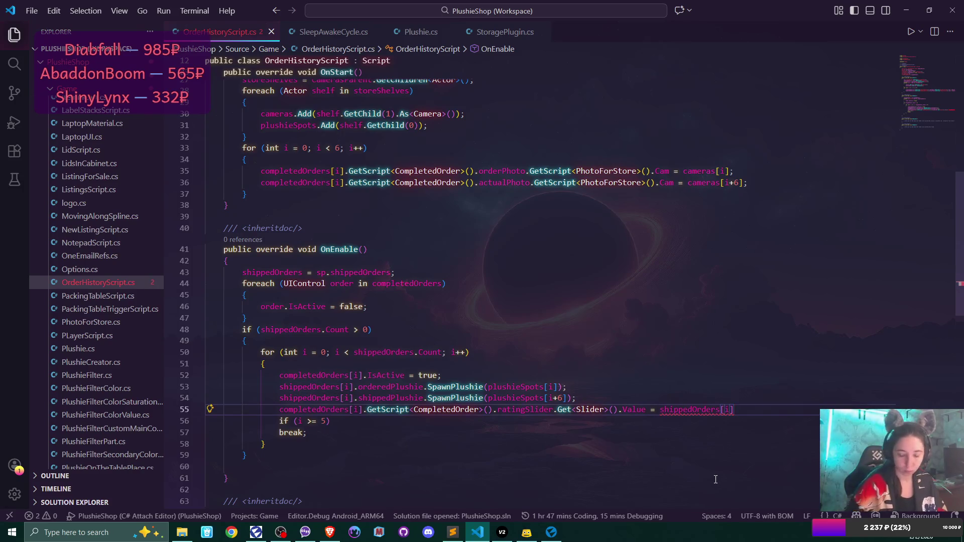
text(.)
key(Down)
key(Down)
key(Down)
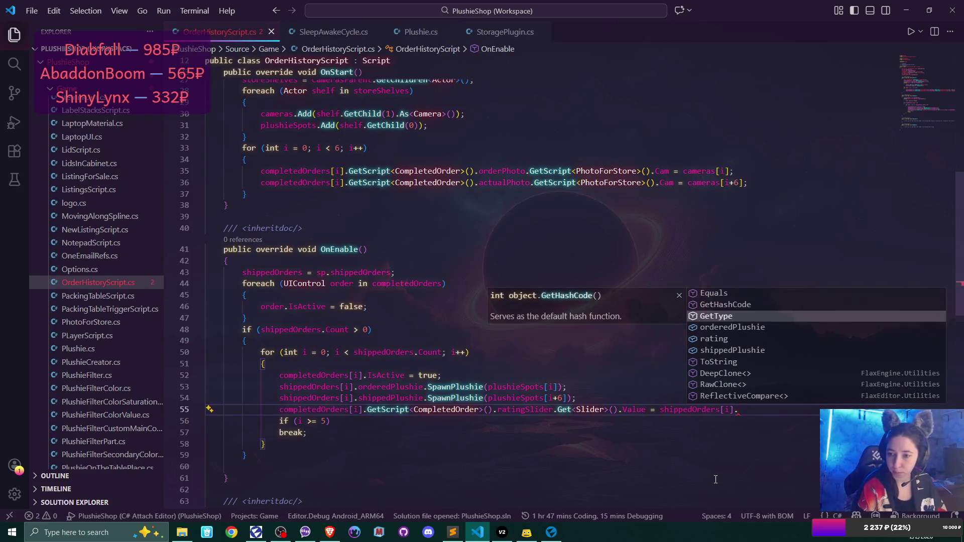
key(Return)
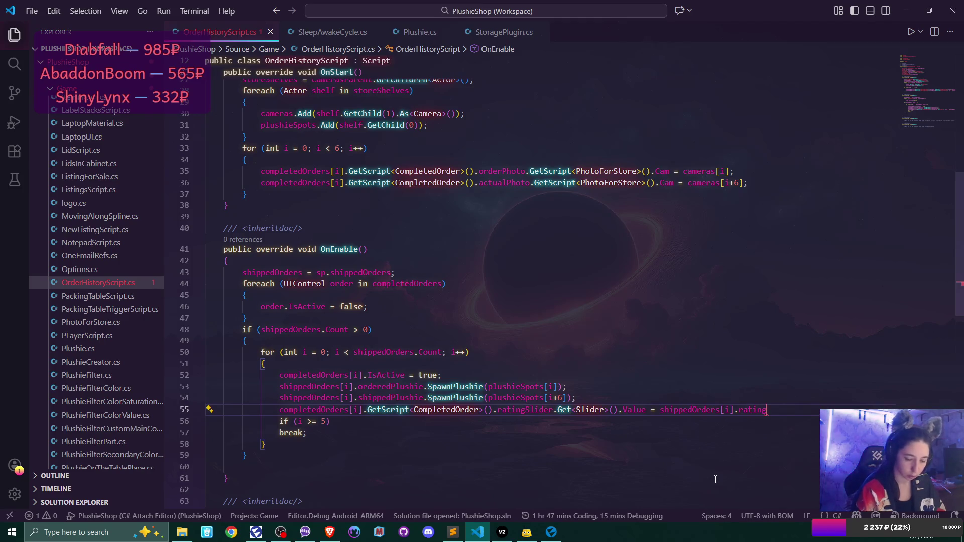
text( * 20)
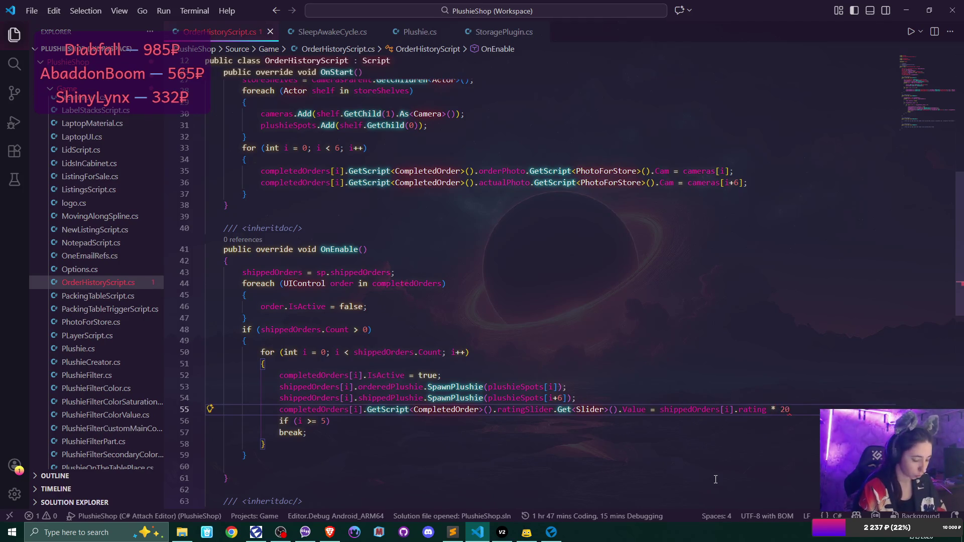
text(f;)
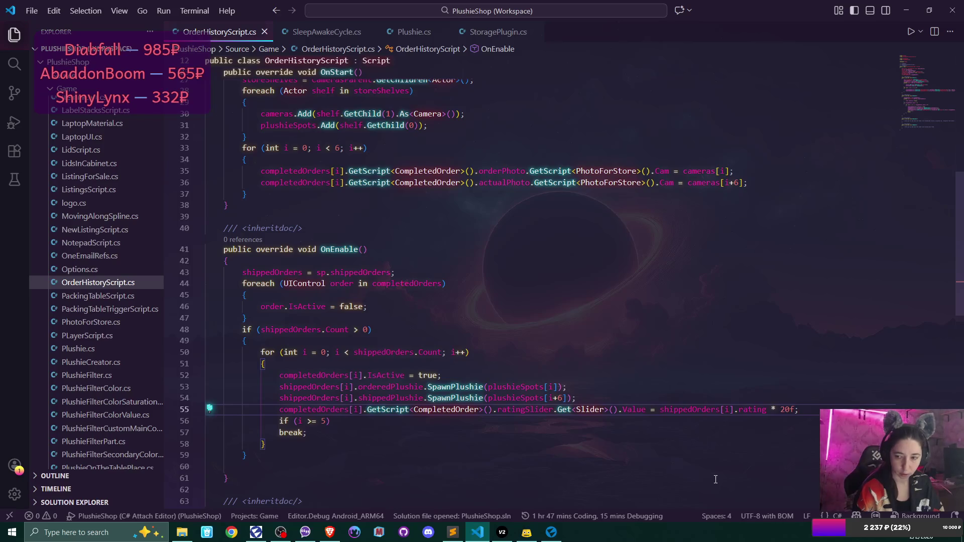
Add a commented-out line 56 accessing the completed order's ratingValue.
key(Return)
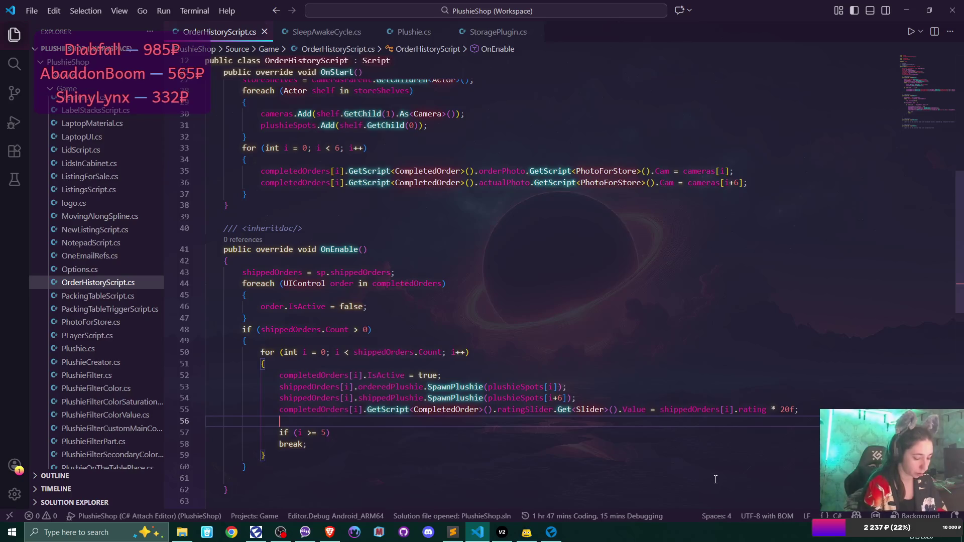
click(279, 409)
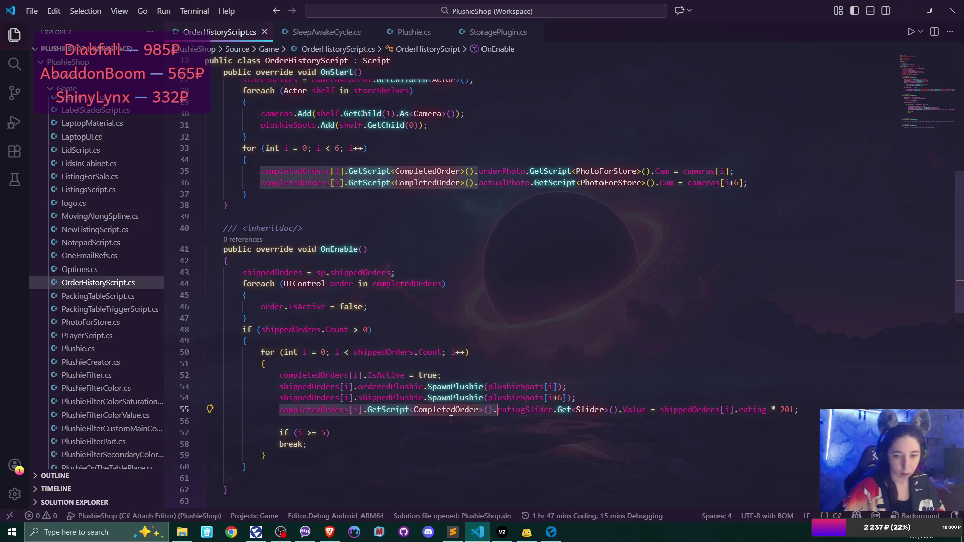
key(ctrl+c)
key(Down)
key(ctrl+v)
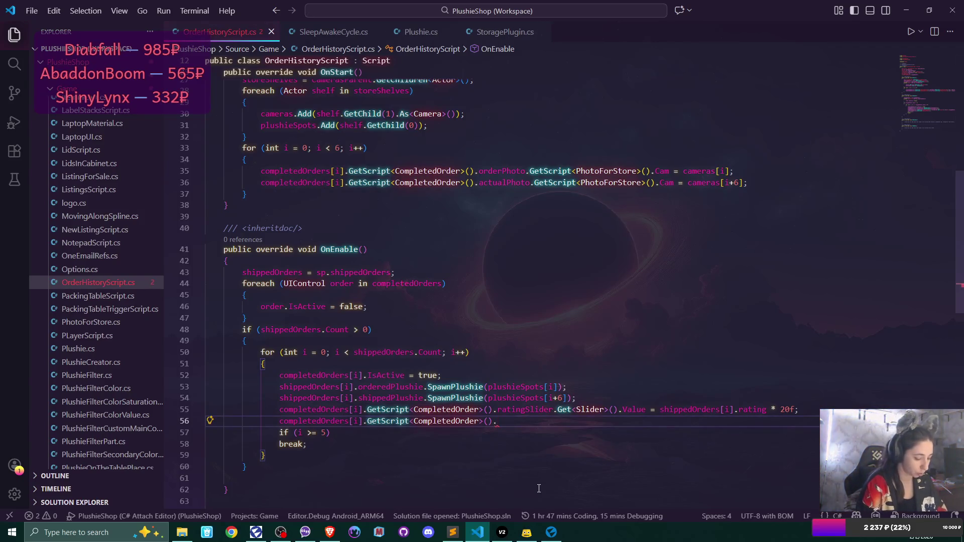
text(rat)
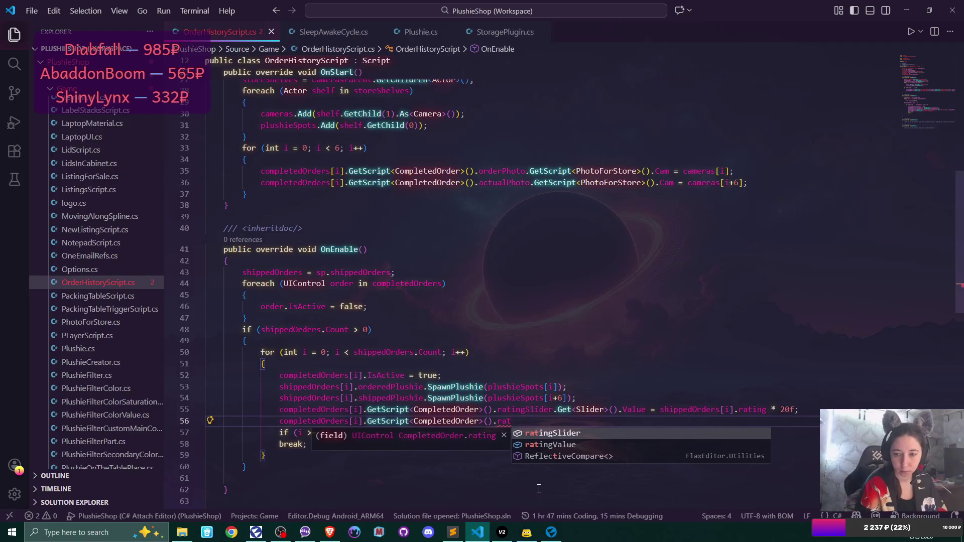
key(Down)
key(Return)
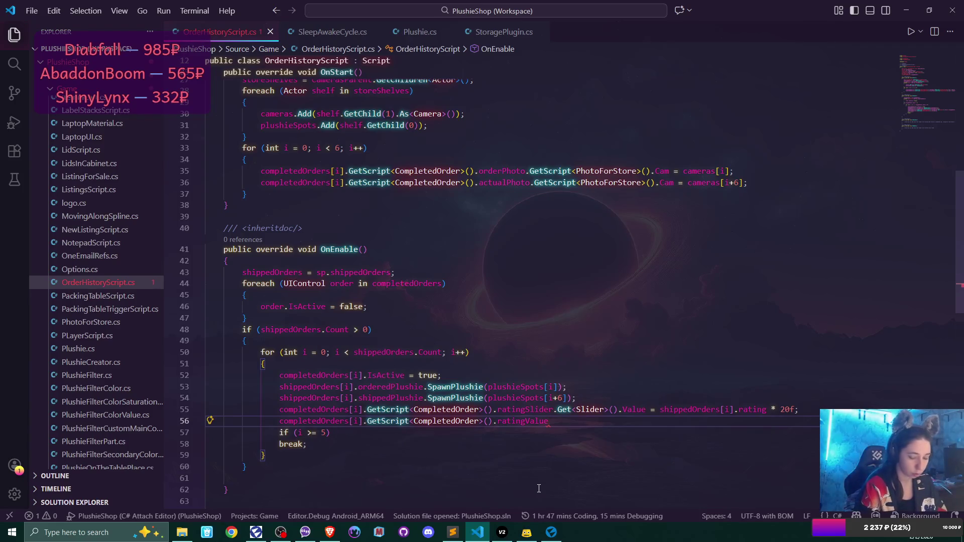
text(.)
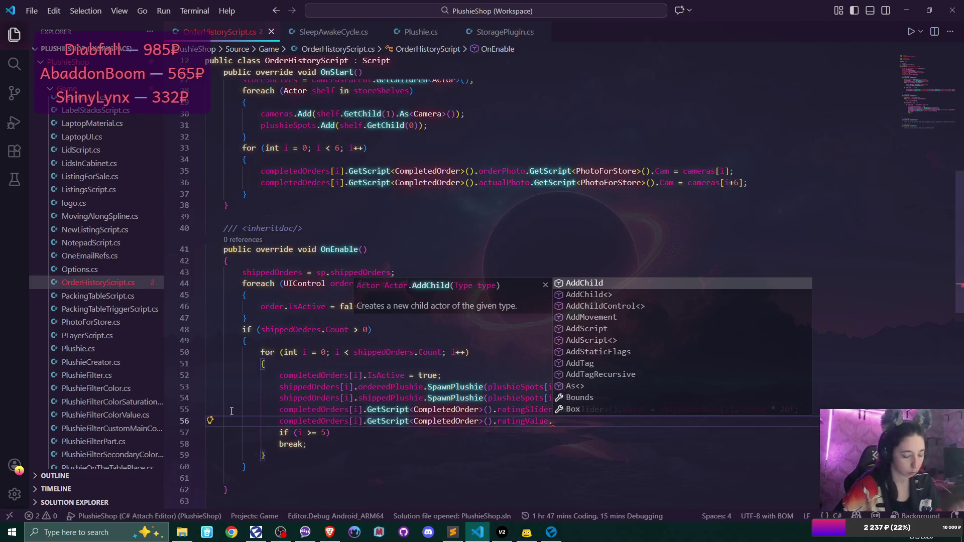
click(280, 420)
text(//)
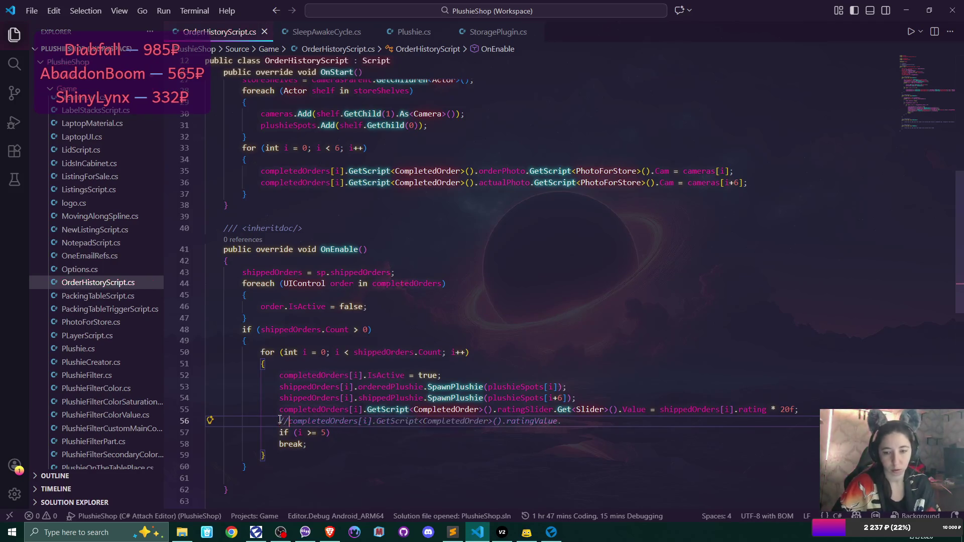
Check the CompletedOrder class fields, then go back to OrderHistoryScript.cs.
scroll(124, 338, down, 5)
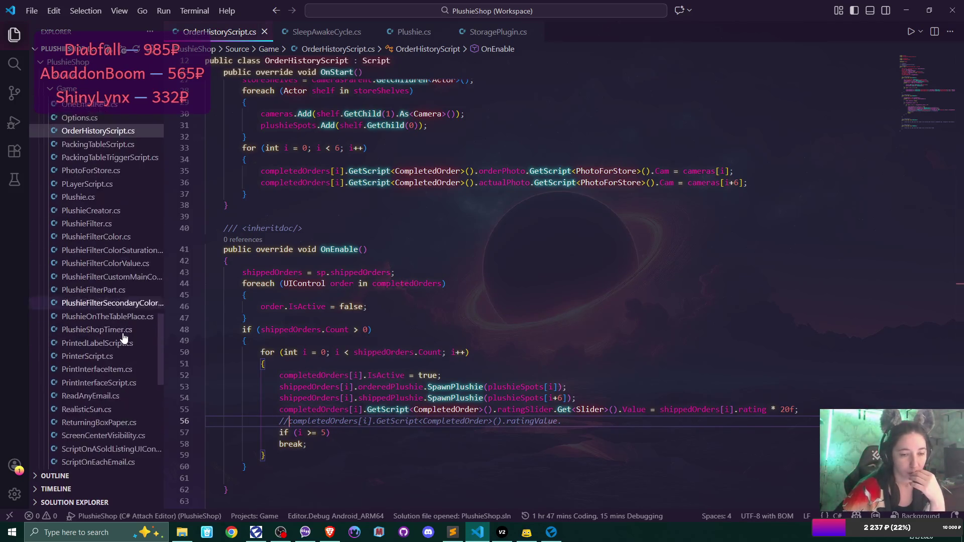
scroll(124, 338, down, 3)
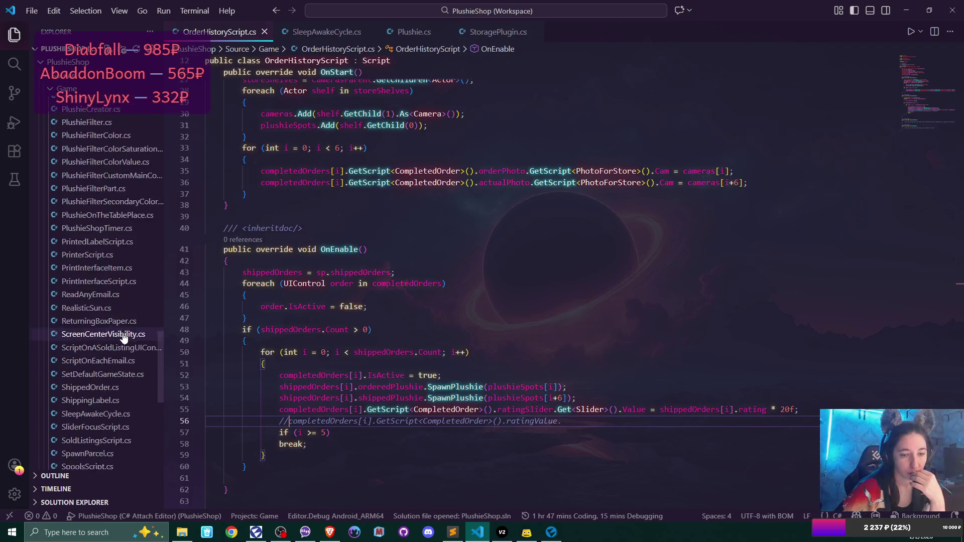
scroll(124, 338, up, 20)
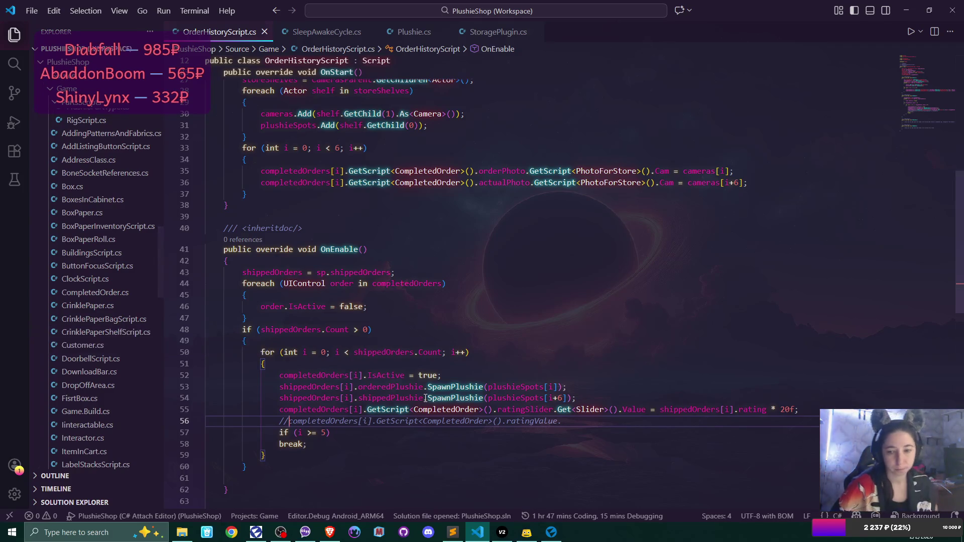
ctrl+click(437, 409)
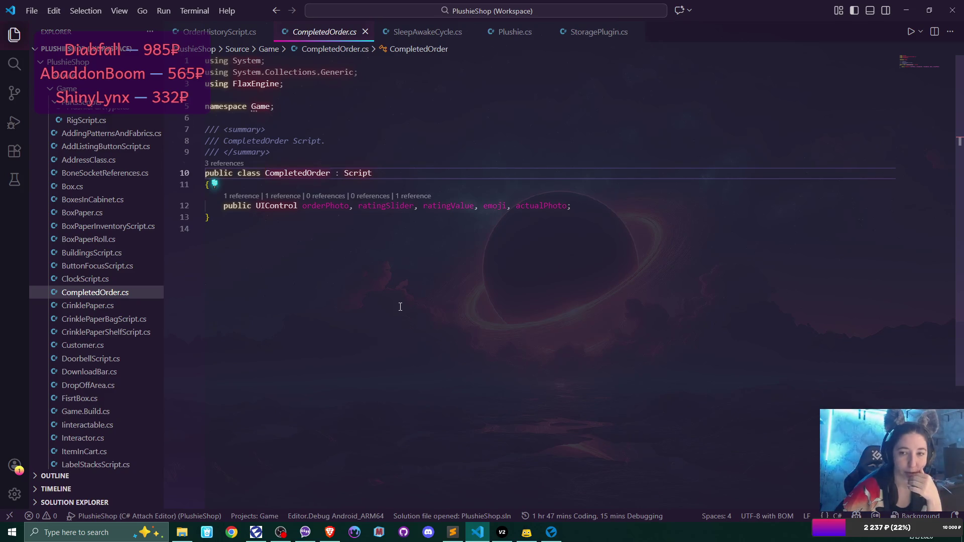
click(208, 32)
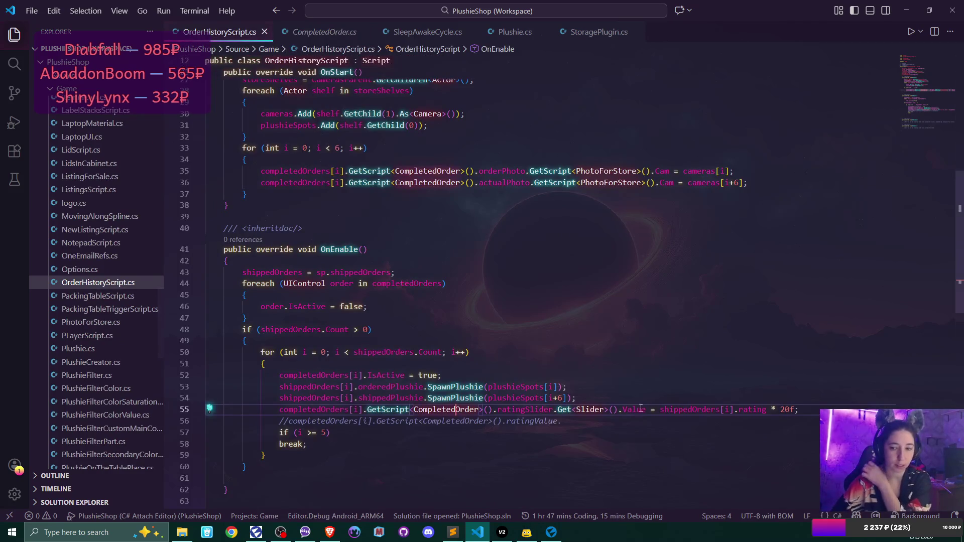
Uncomment line 56 and extend it to ratingValue.Get<Label>().Text =.
click(289, 420)
key(BackSpace)
key(BackSpace)
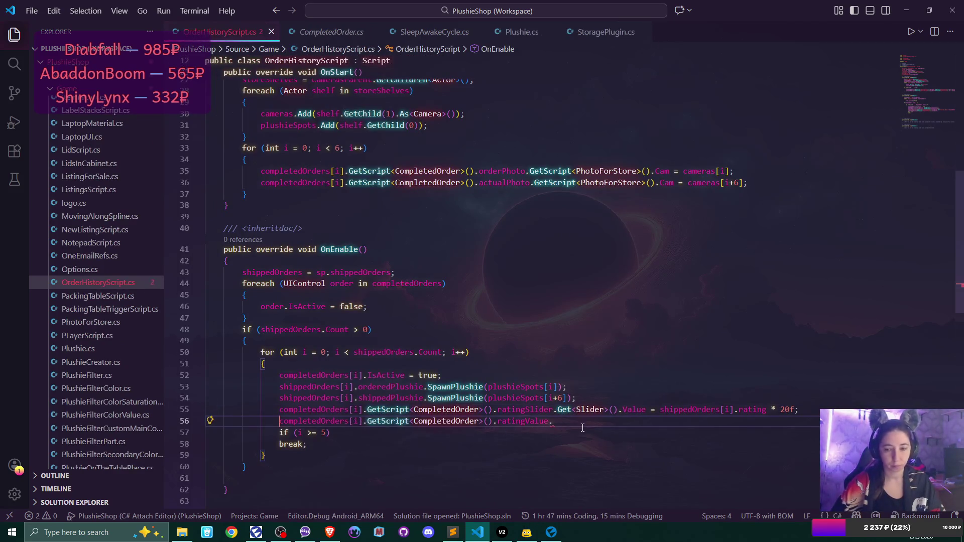
click(582, 422)
text(Get)
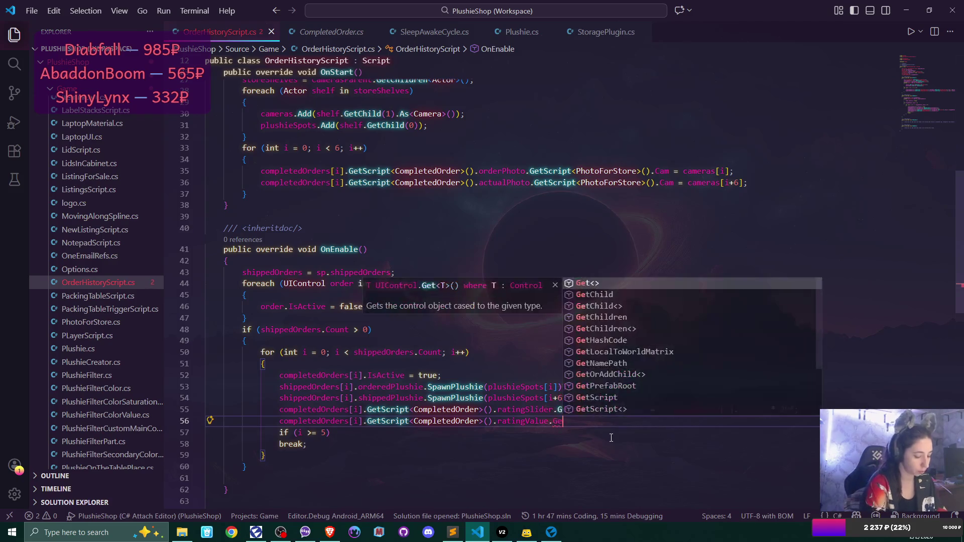
text(<Label)
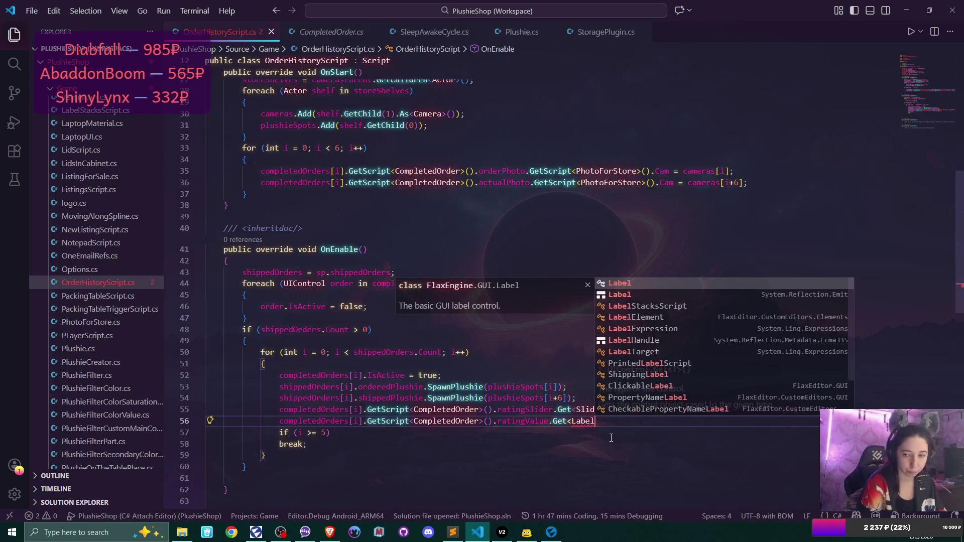
text(>().)
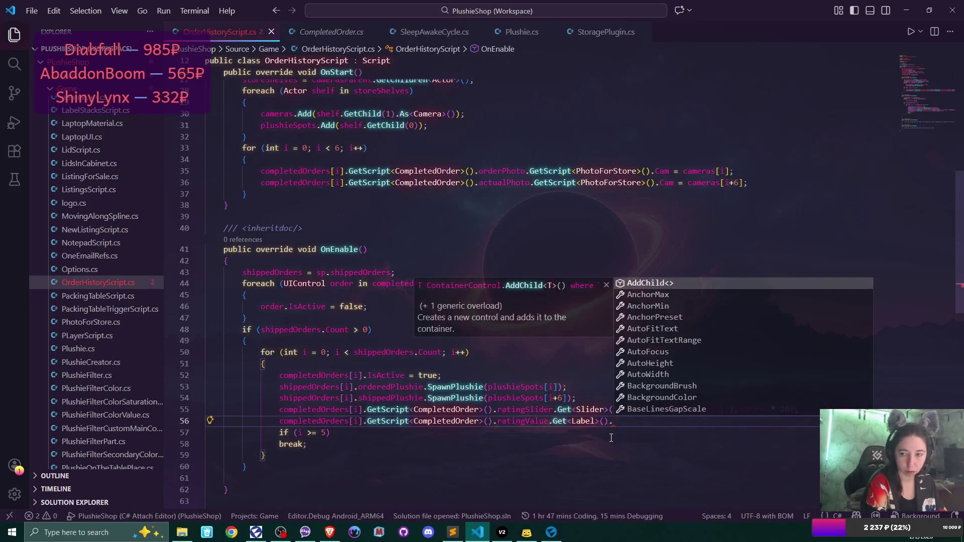
text(Tex)
key(Tab)
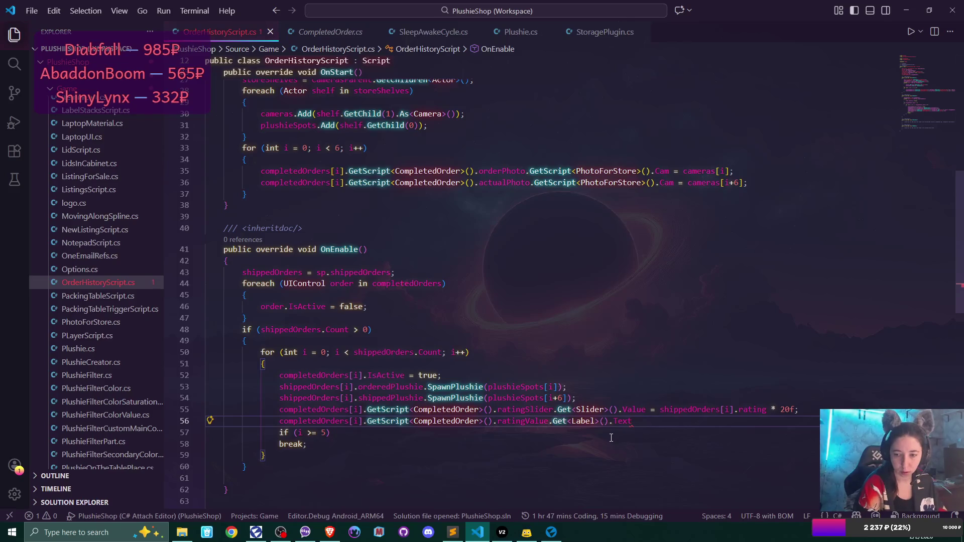
text( =)
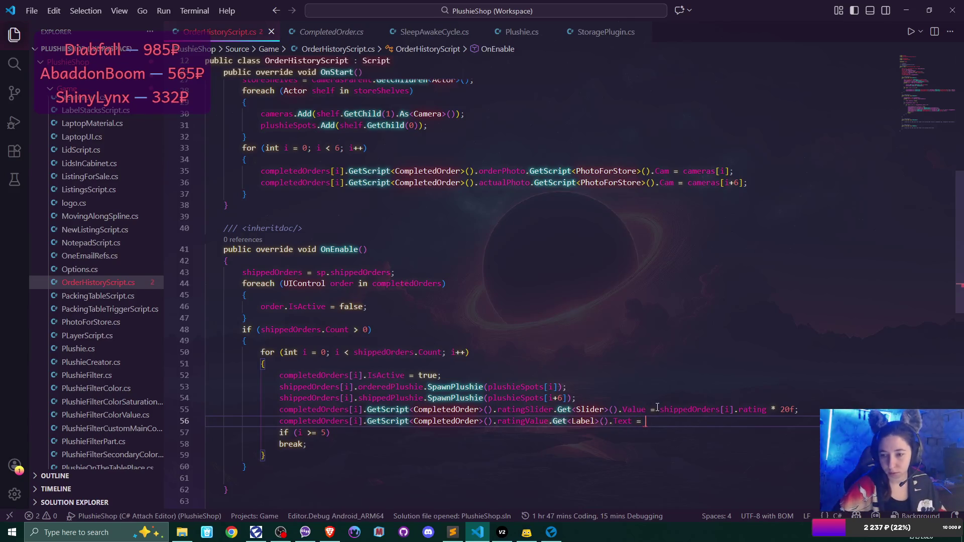
Assign shippedOrders[i].rating.ToString(); to the label Text.
drag(658, 409, 768, 409)
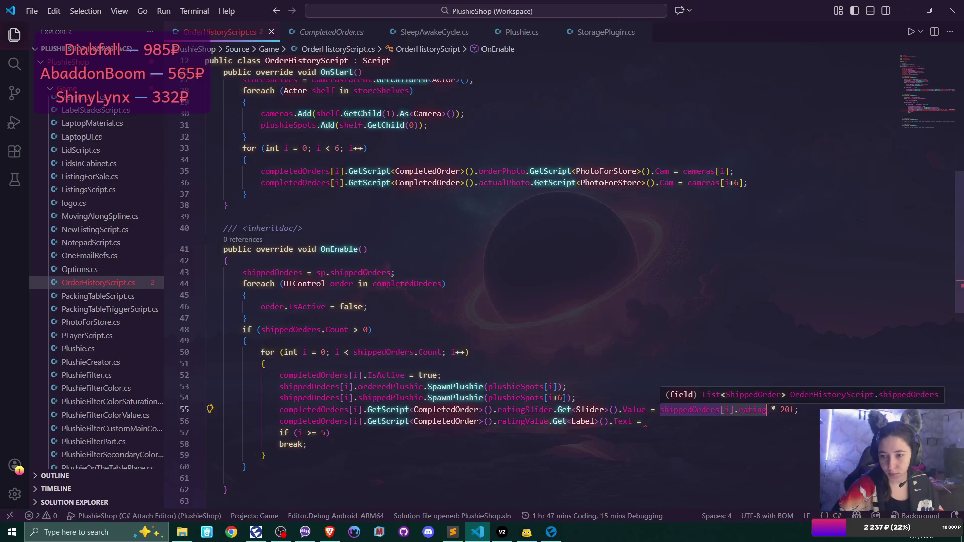
key(ctrl+c)
key(Down)
key(ctrl+v)
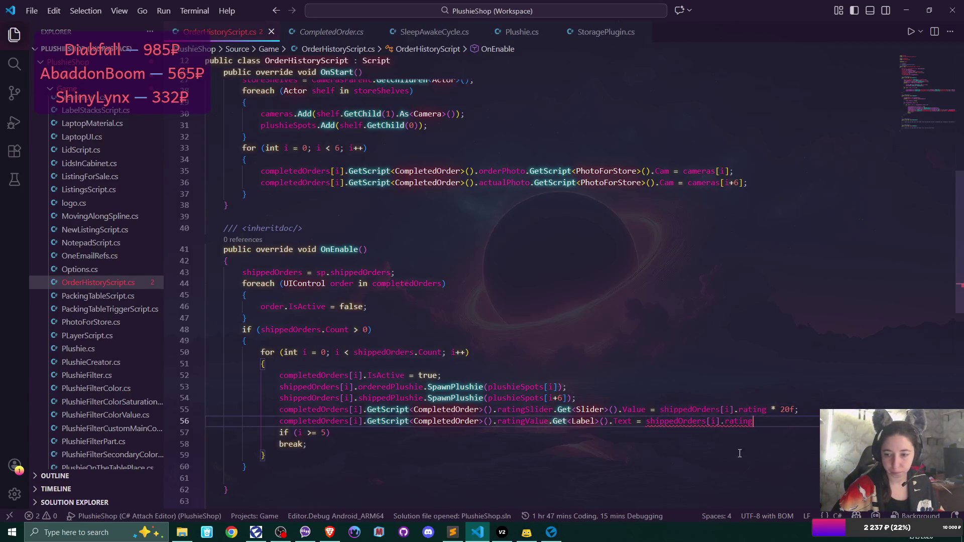
text(.To)
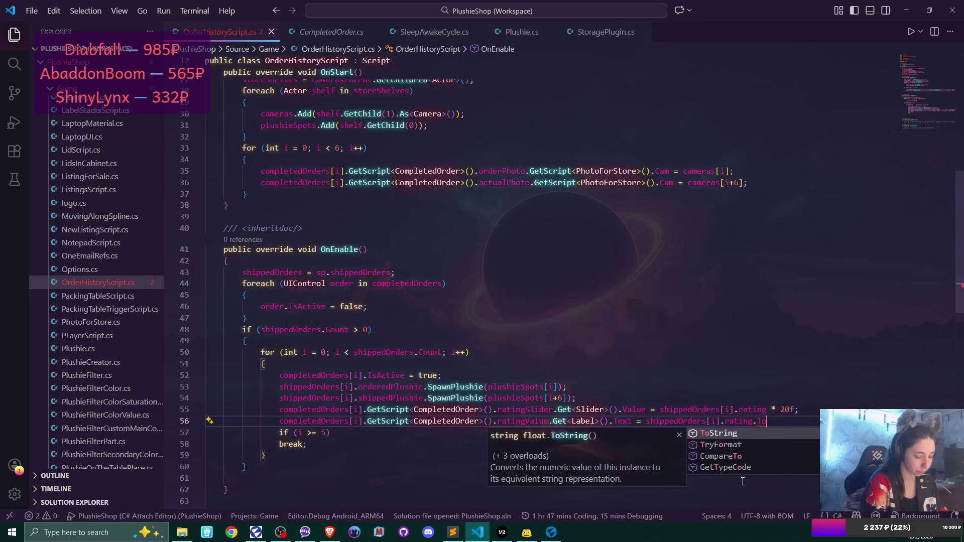
text(String())
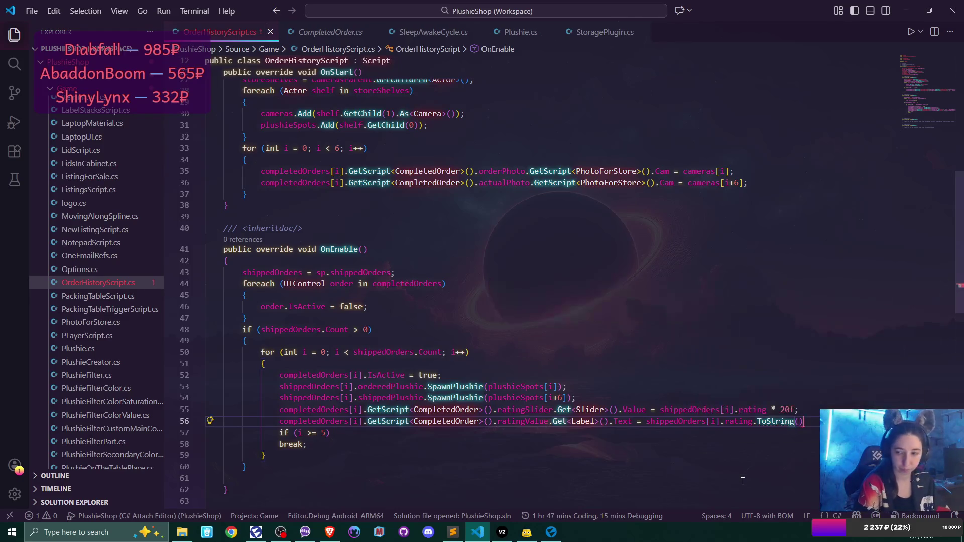
text(;)
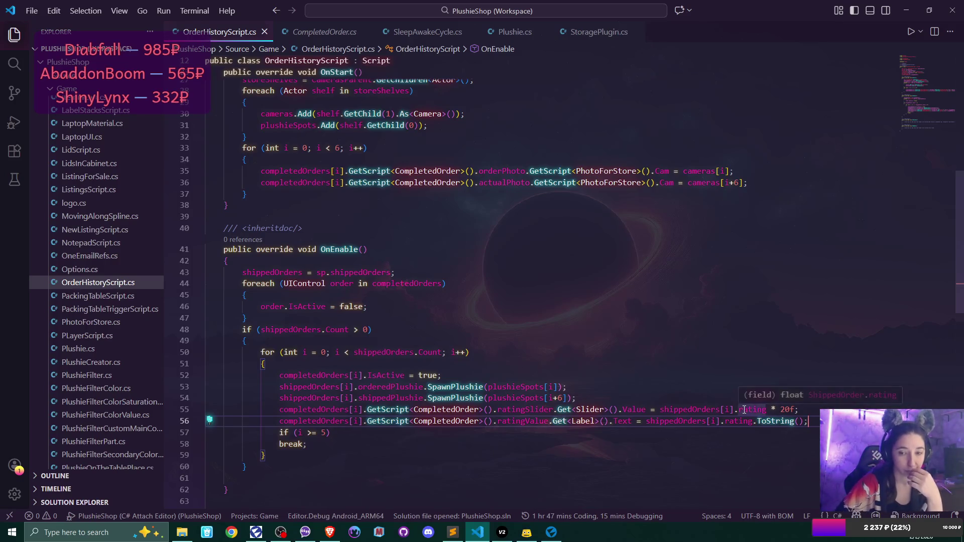
scroll(745, 412, down, 4)
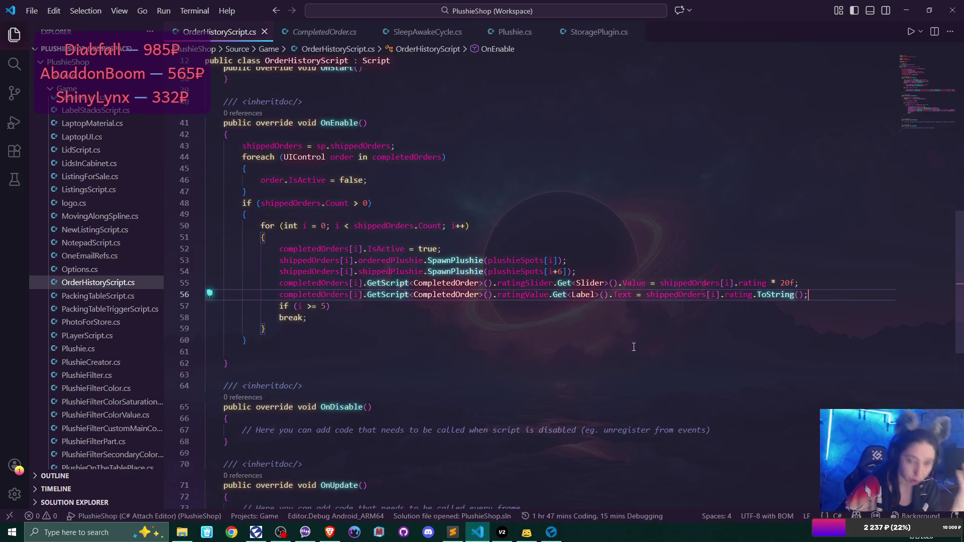
scroll(634, 347, up, 10)
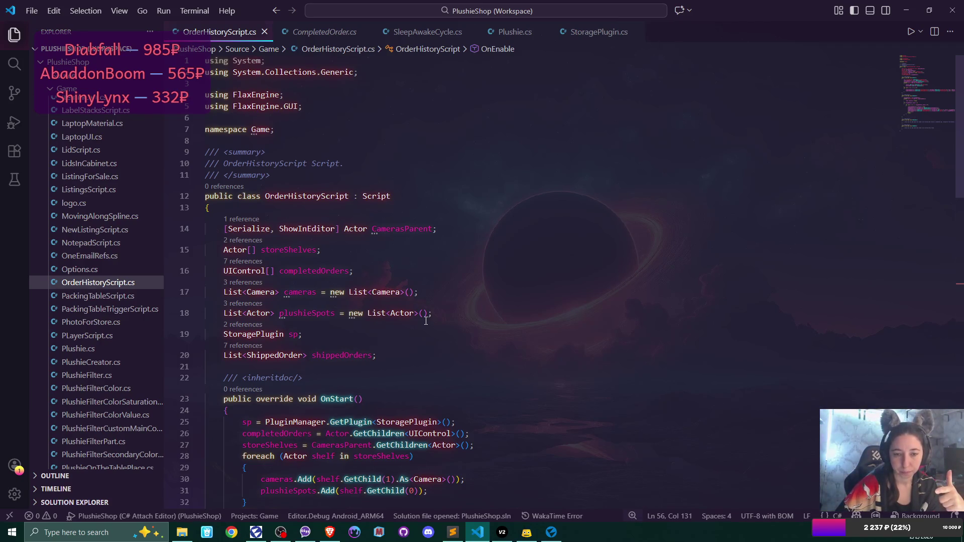
Add a List<Actor> spawnedPlushies; field on a new line below line 15.
click(333, 251)
key(Return)
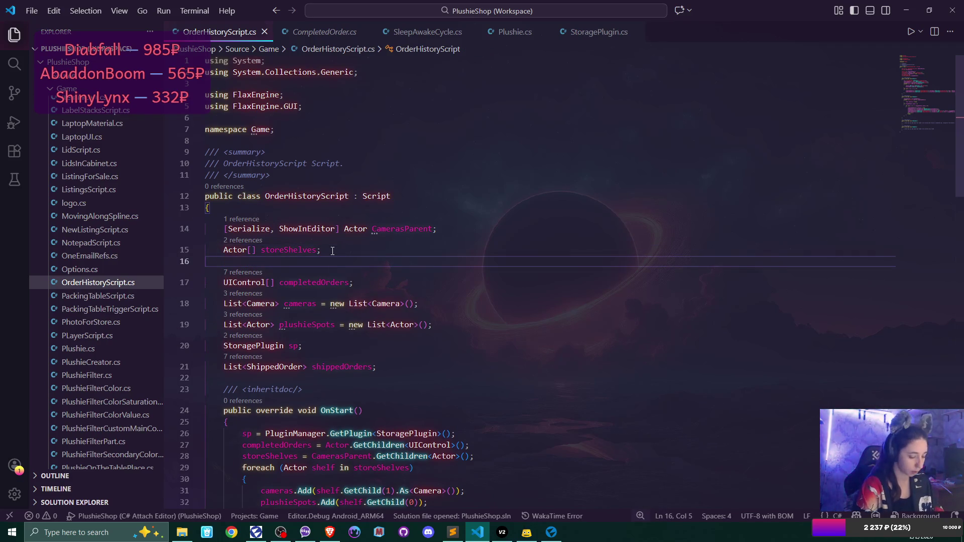
text(List )
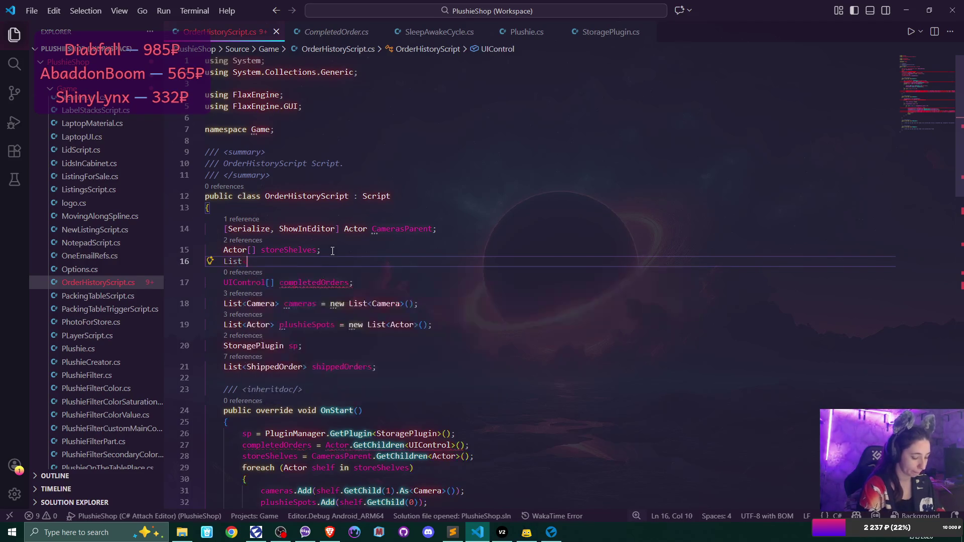
text(Actor)
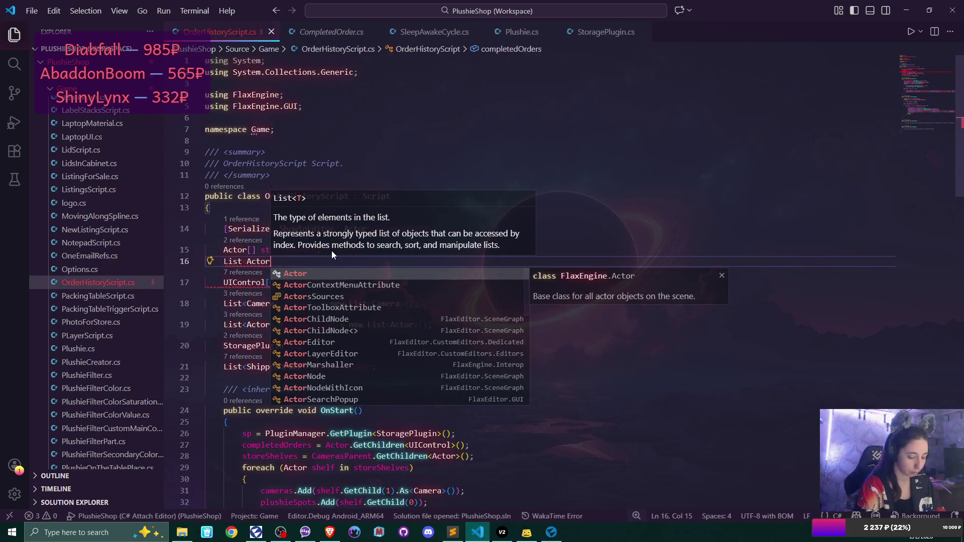
text(>)
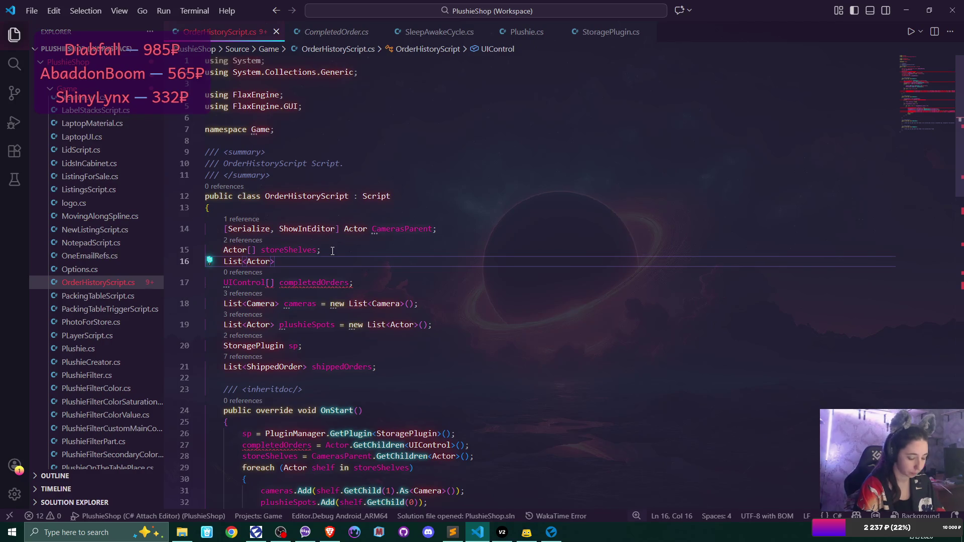
text( spawned)
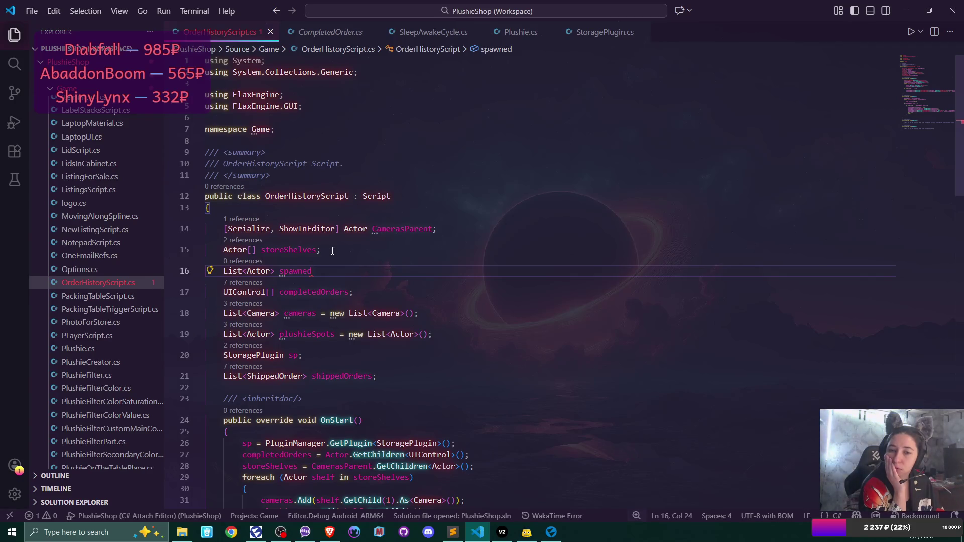
text(Plushie)
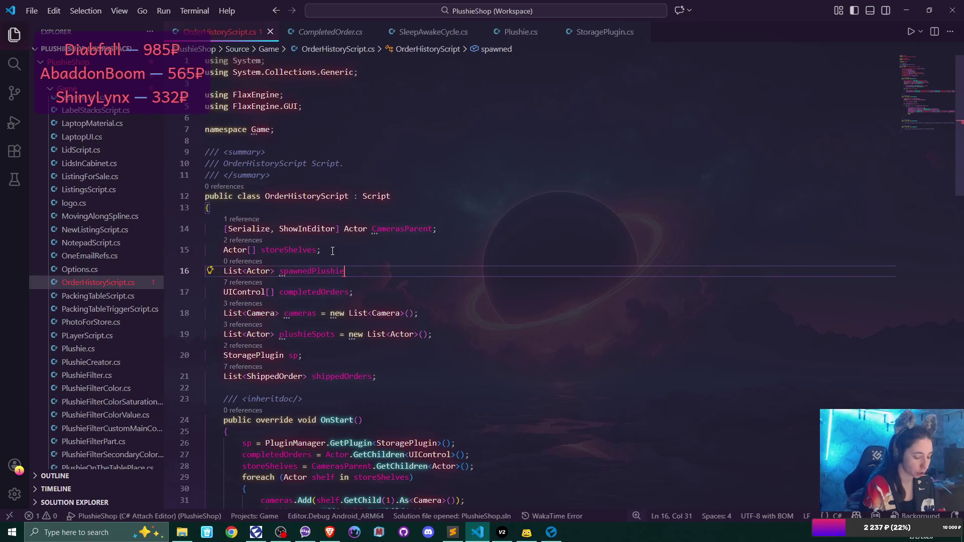
text(s;)
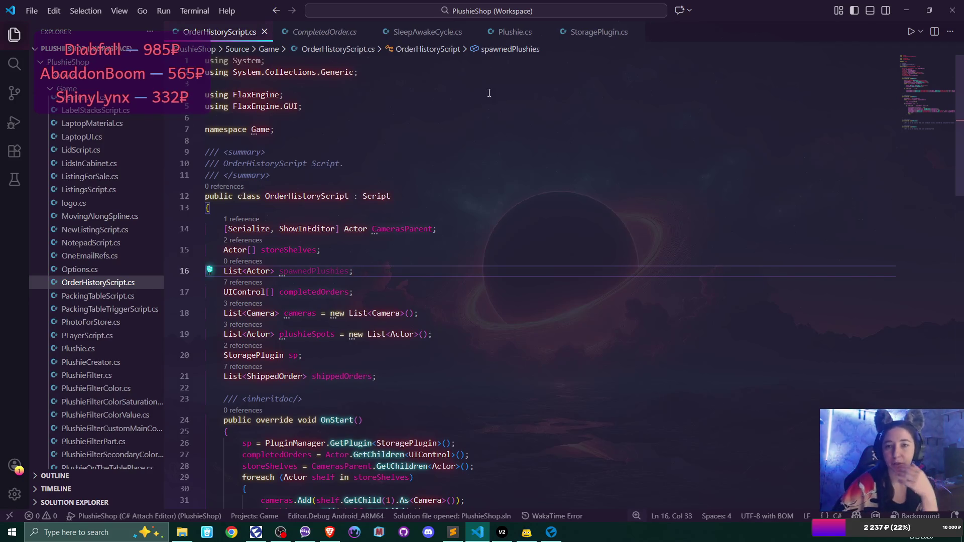
Look through Plushie.cs, then bring up SleepAwakeCycle.cs at ShipTheBoxAndGetReview.
click(530, 28)
scroll(569, 281, down, 10)
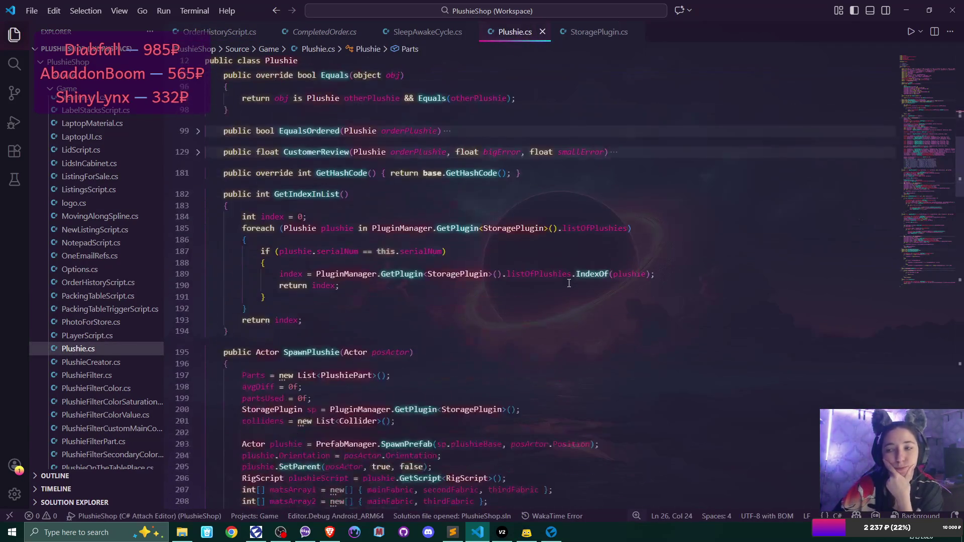
scroll(568, 283, down, 20)
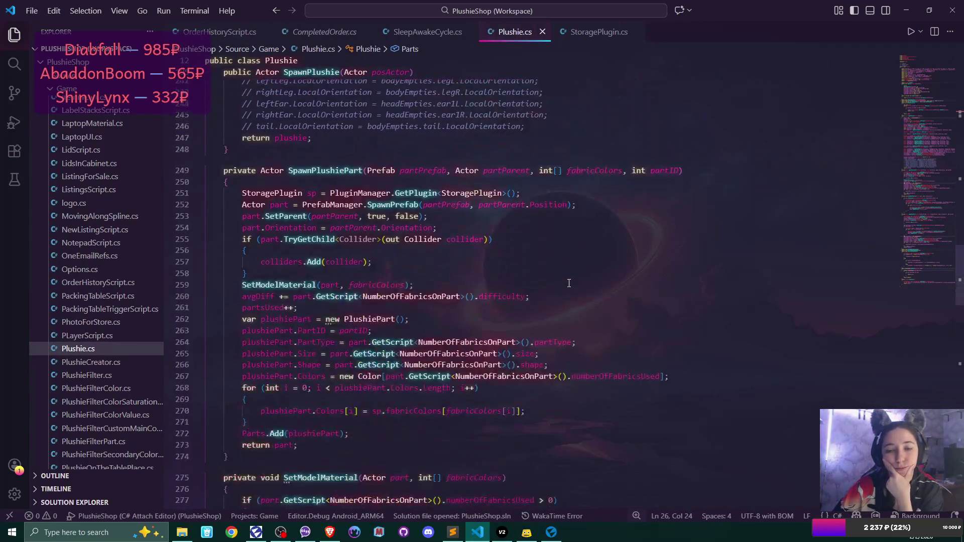
scroll(569, 283, up, 20)
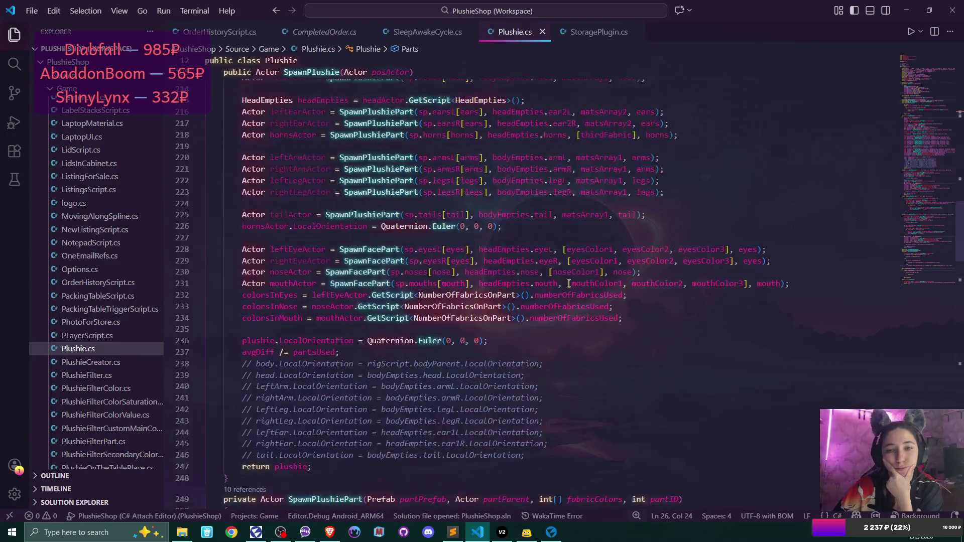
scroll(569, 282, down, 4)
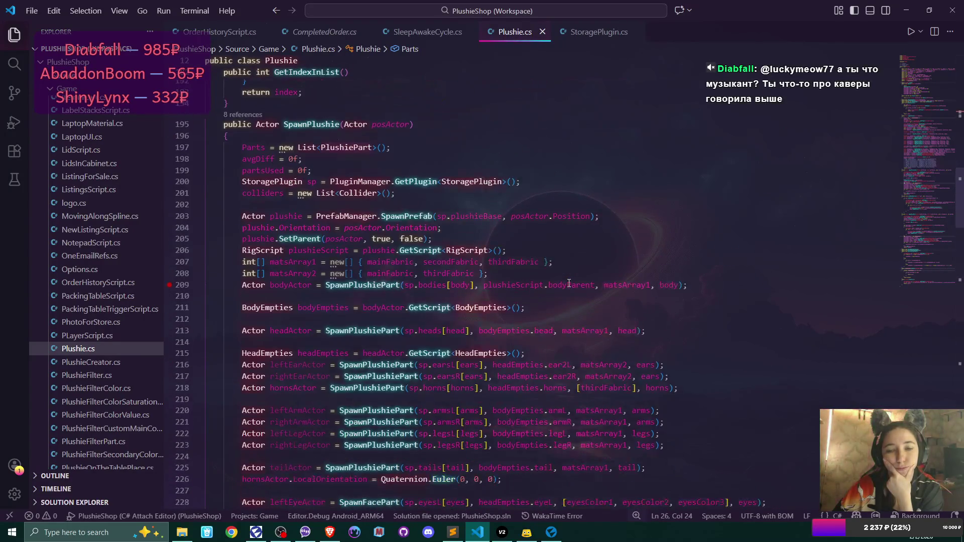
mouse_move(313, 191)
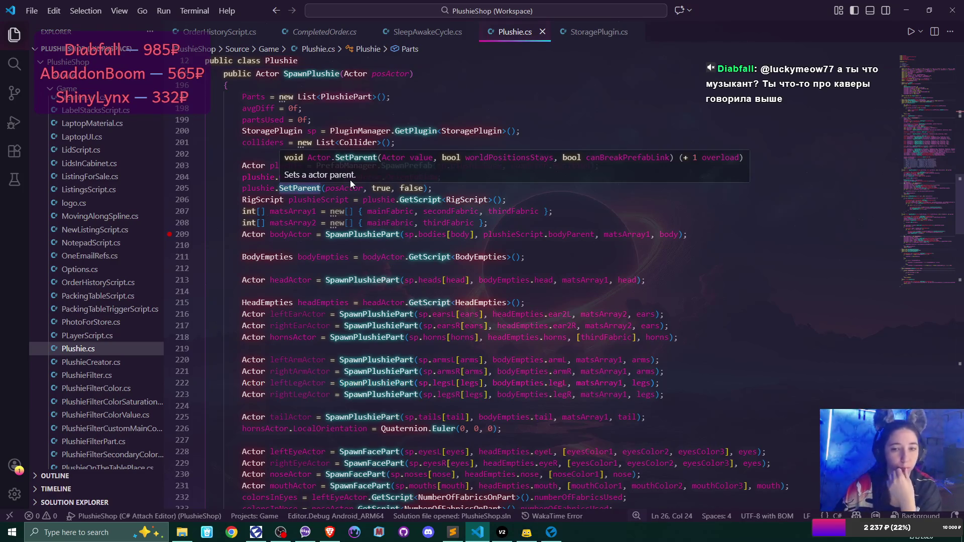
click(424, 32)
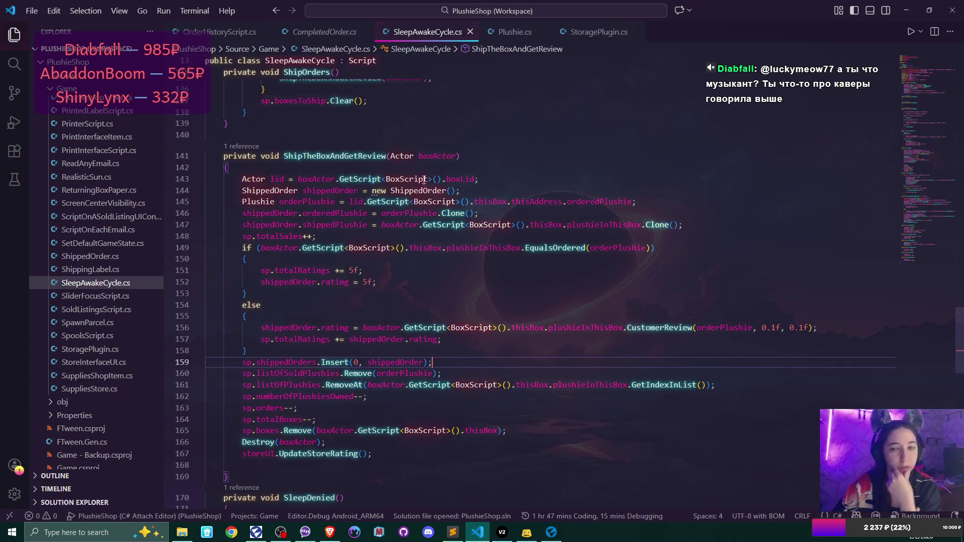
scroll(441, 197, up, 5)
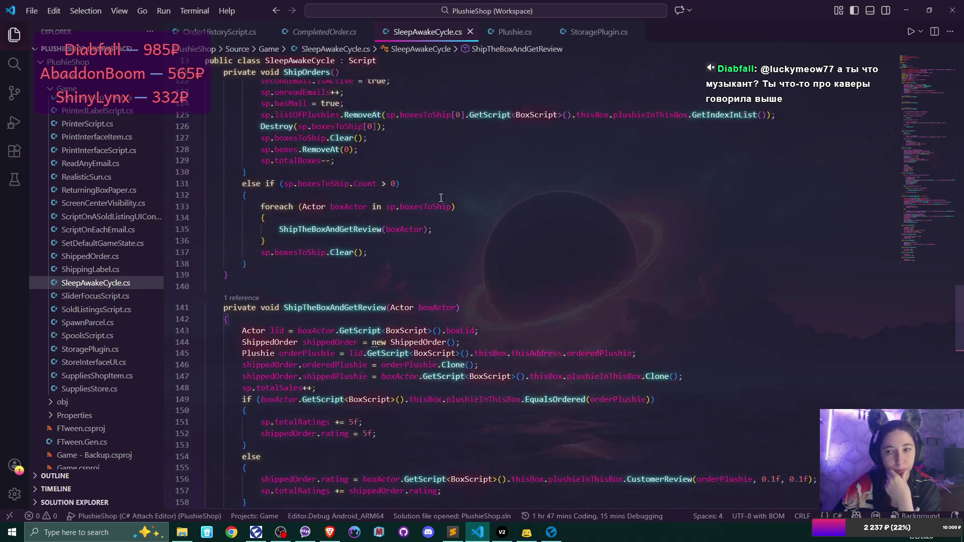
scroll(440, 197, up, 7)
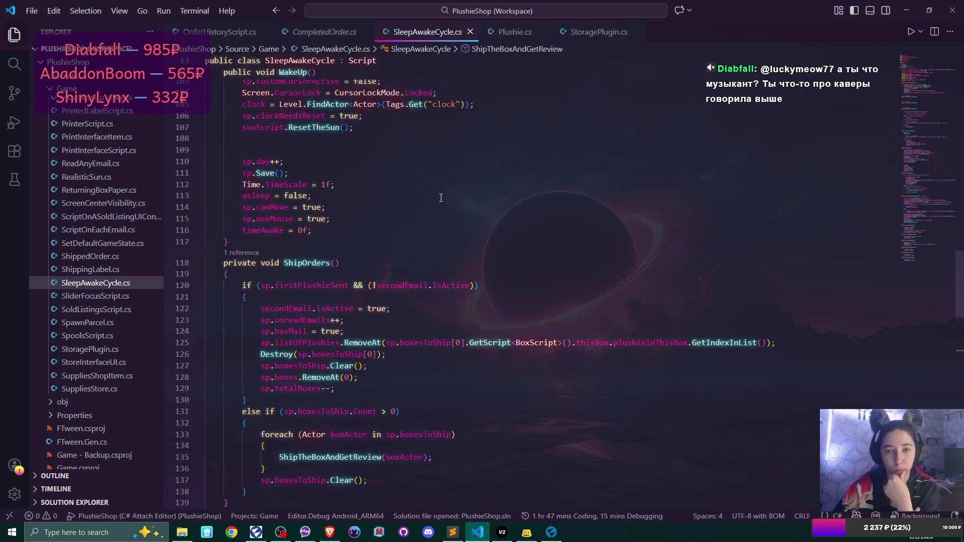
scroll(441, 197, up, 6)
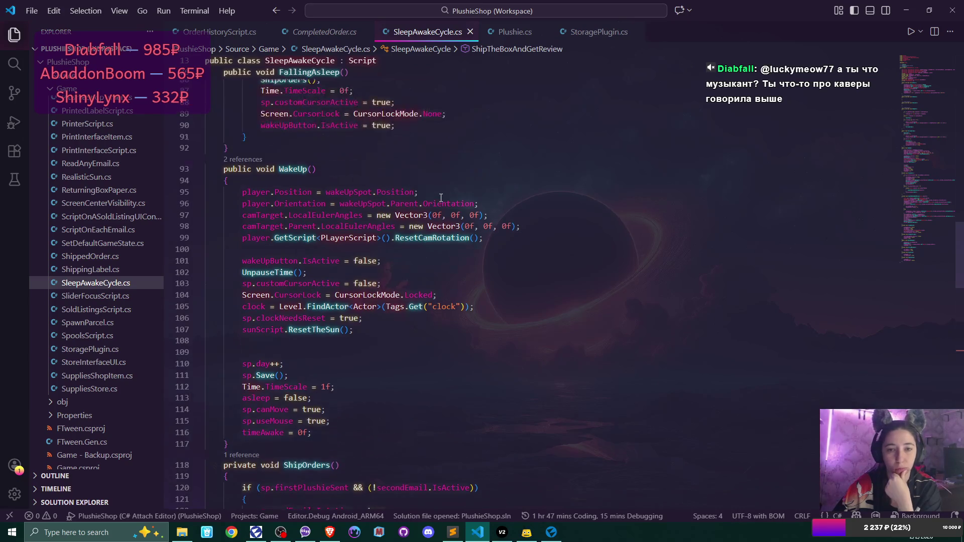
scroll(440, 198, up, 2)
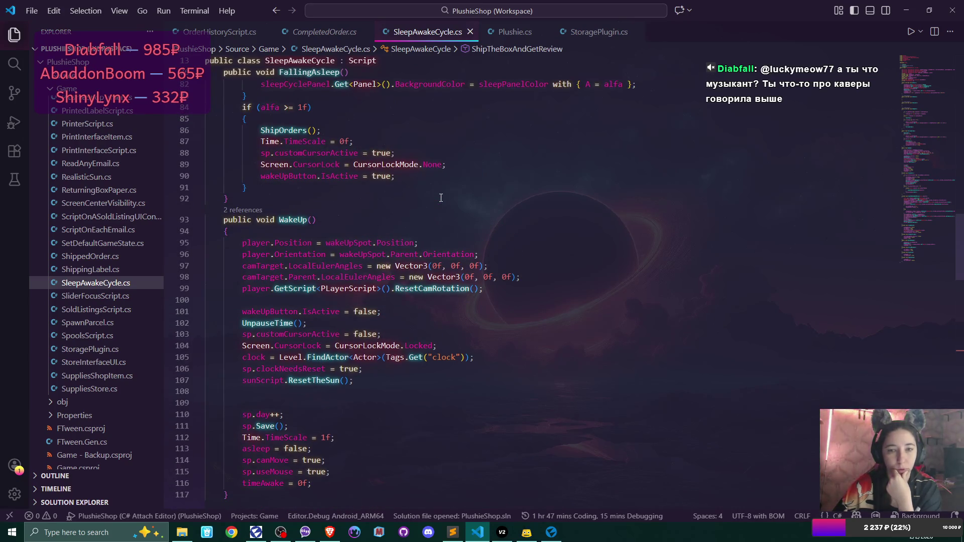
scroll(441, 197, down, 2)
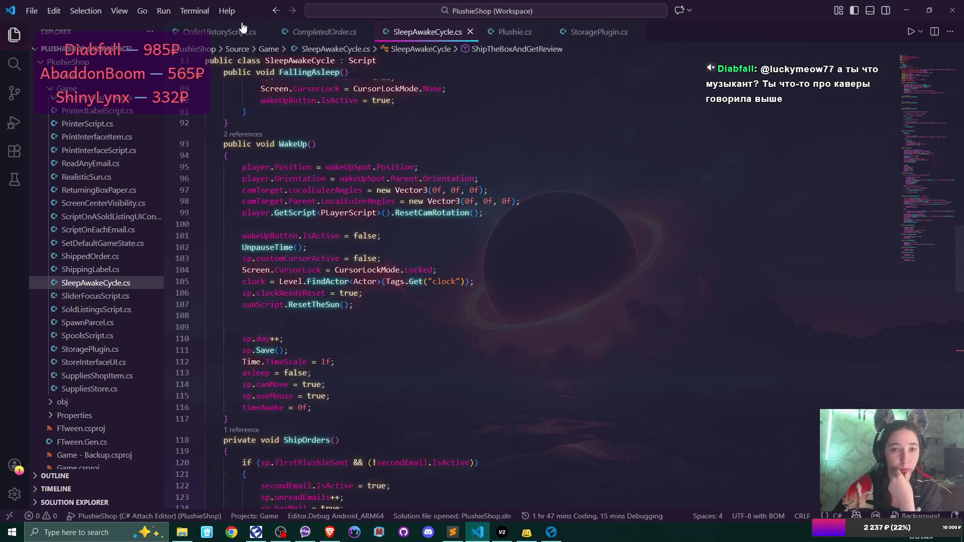
Delete the List<Actor> spawnedPlushies field and its leftover empty line.
key(alt+Left)
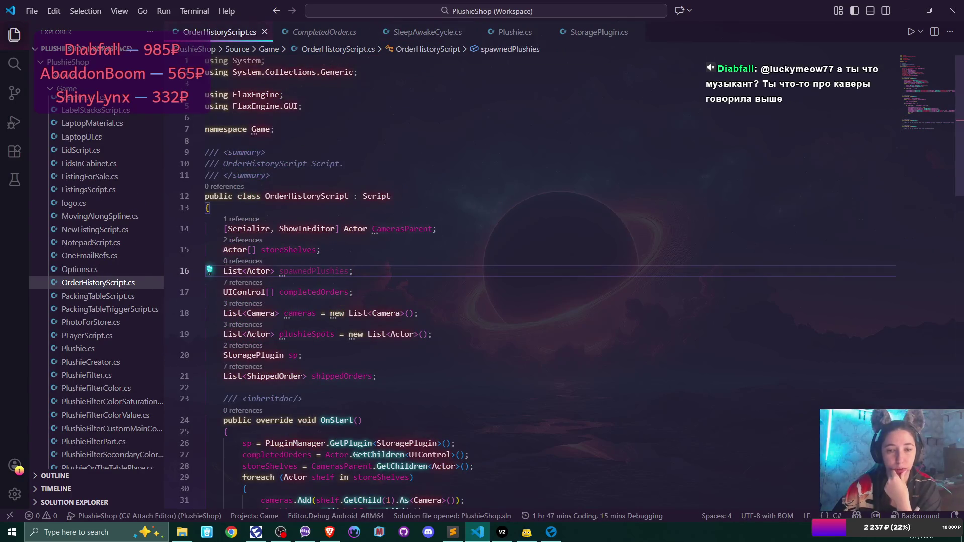
drag(224, 269, 360, 271)
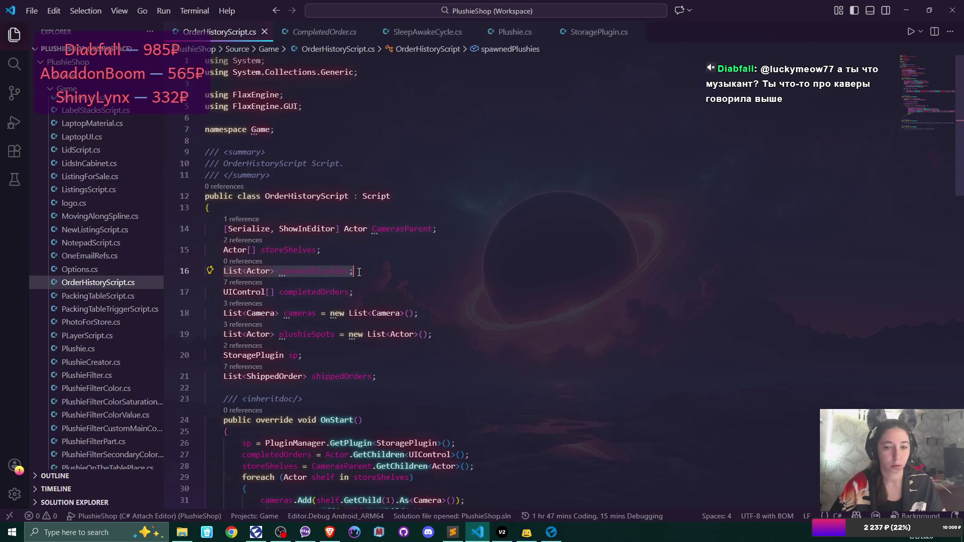
key(BackSpace)
click(383, 261)
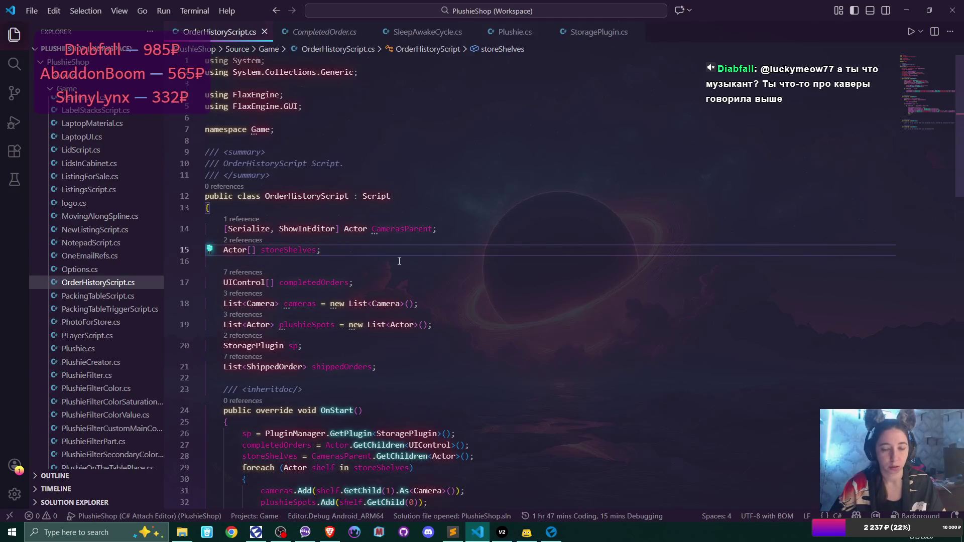
key(Delete)
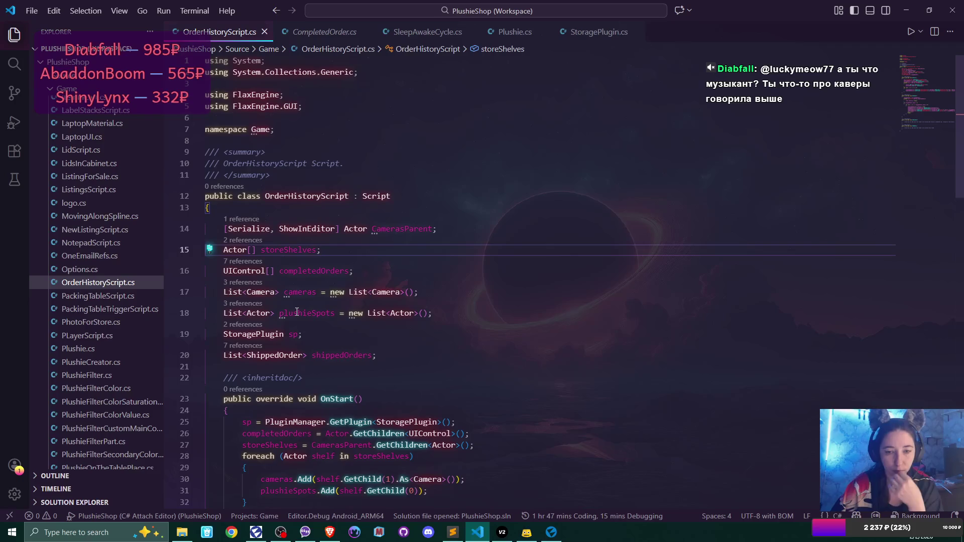
Highlight every plushieSpots usage and scroll down through OnEnable and OnDisable.
double_click(297, 312)
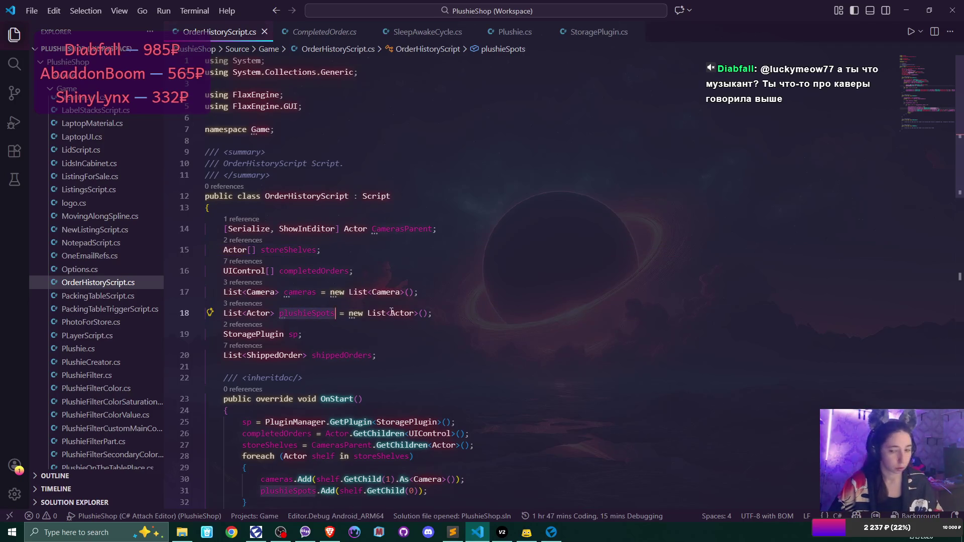
scroll(391, 312, down, 10)
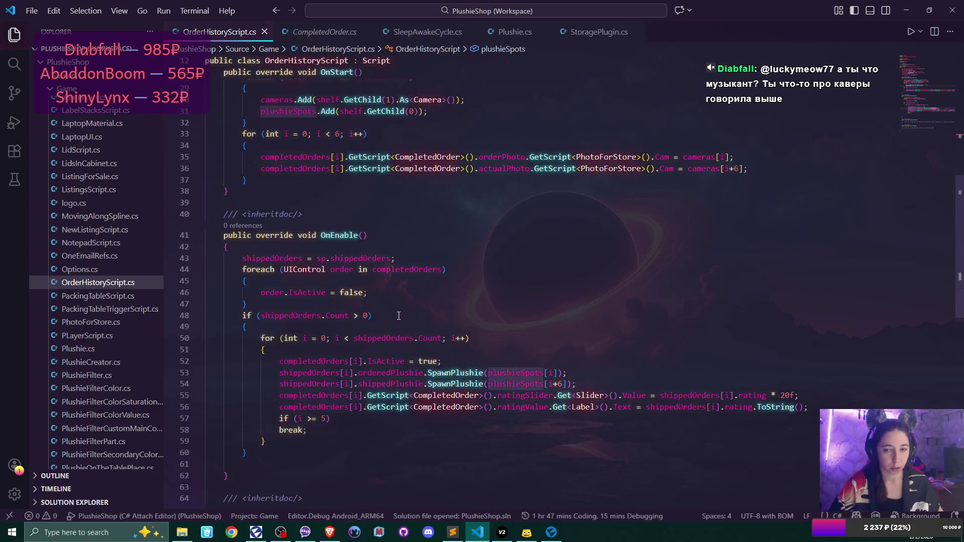
scroll(399, 315, down, 8)
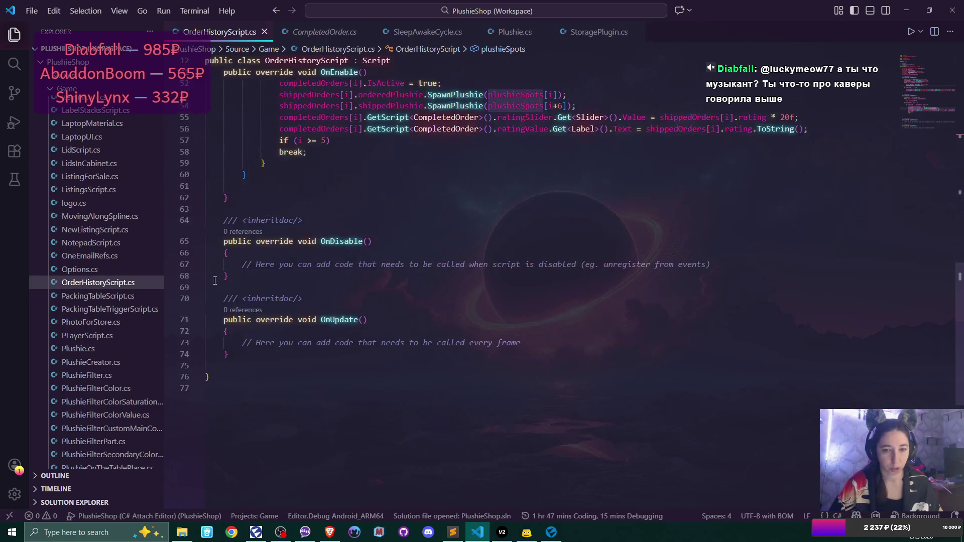
Replace OnDisable's placeholder with a foreach over plushieSpots checking spot.ChildrenCount > 0.
drag(243, 265, 710, 264)
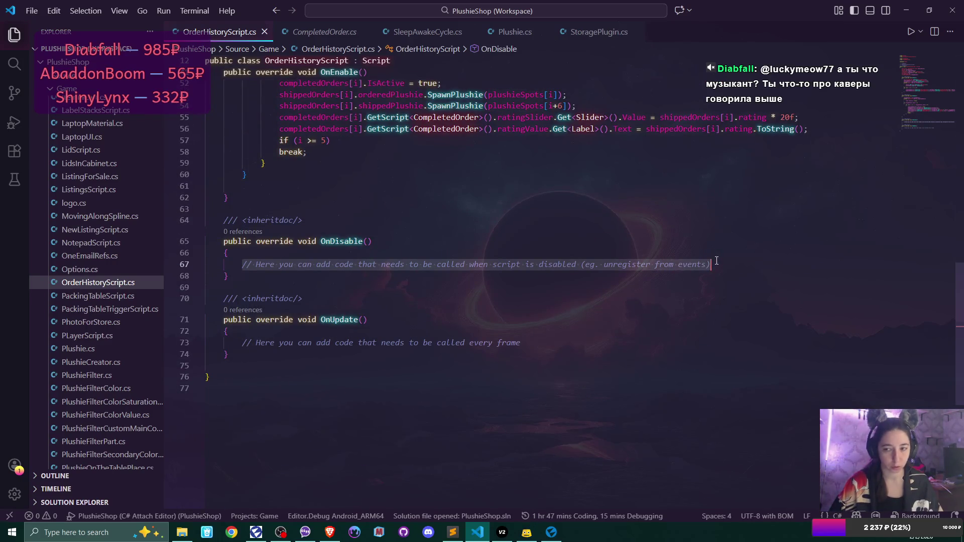
text(foreach )
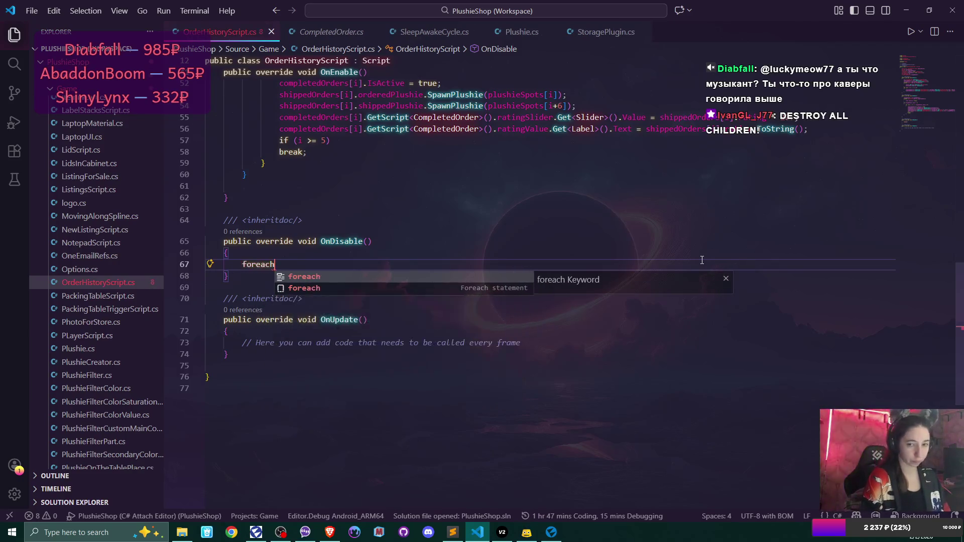
text((Actor )
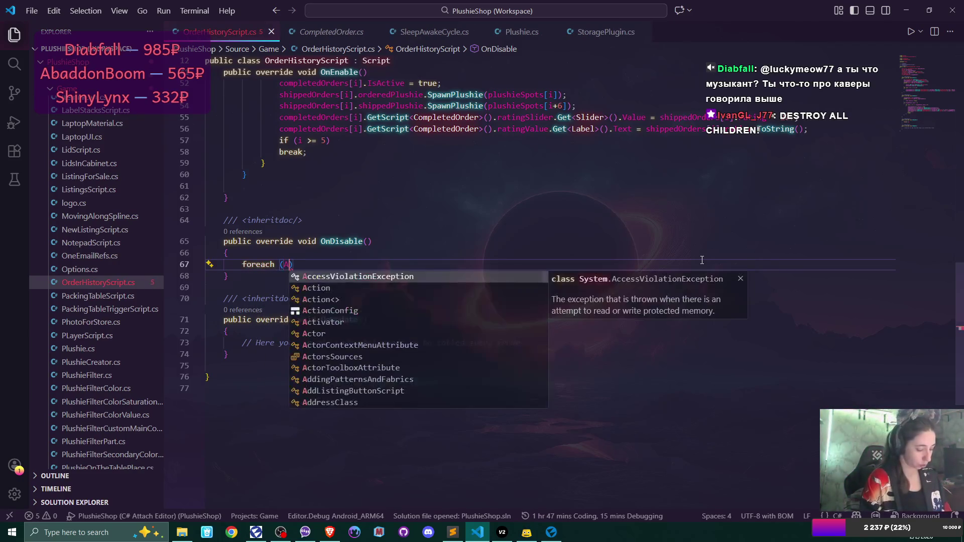
text(spot in)
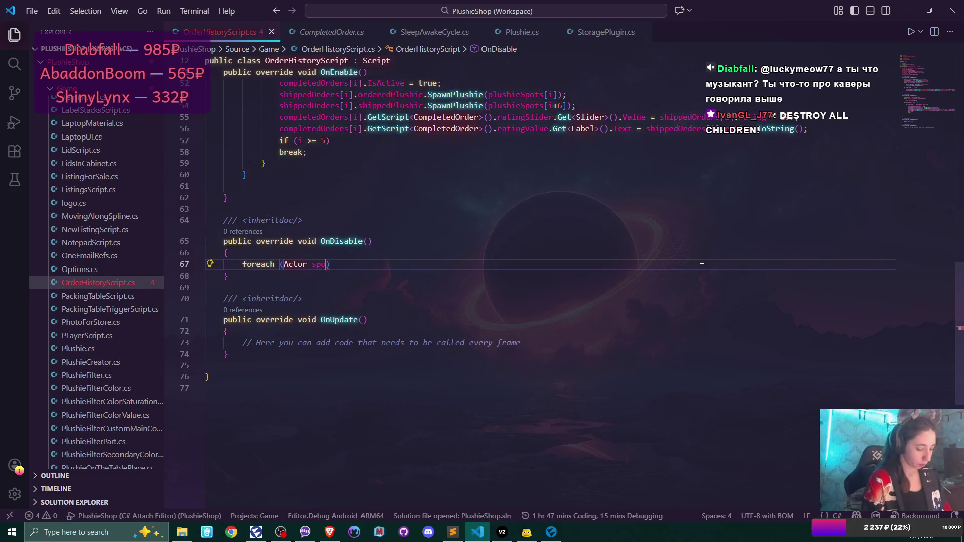
text( plushieSpots))
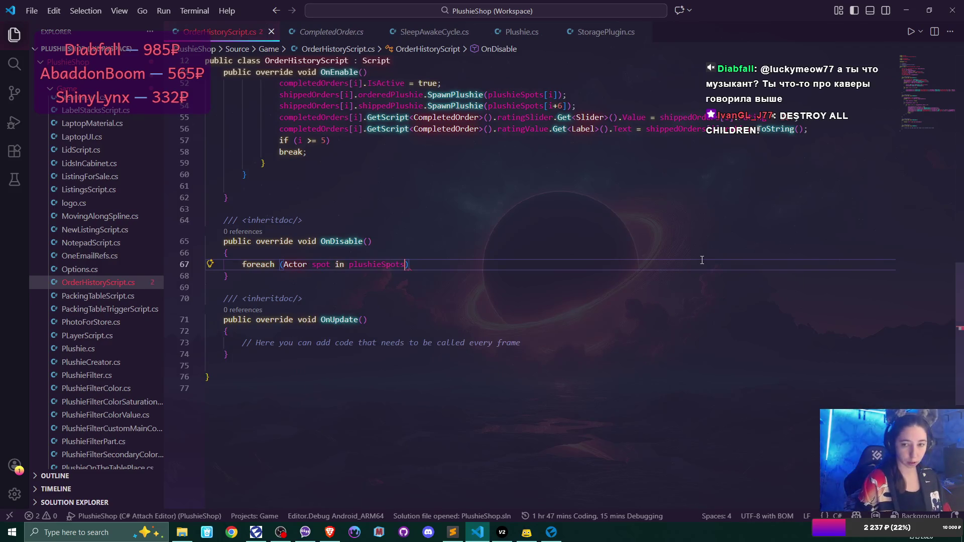
key(Return)
text({)
key(Return)
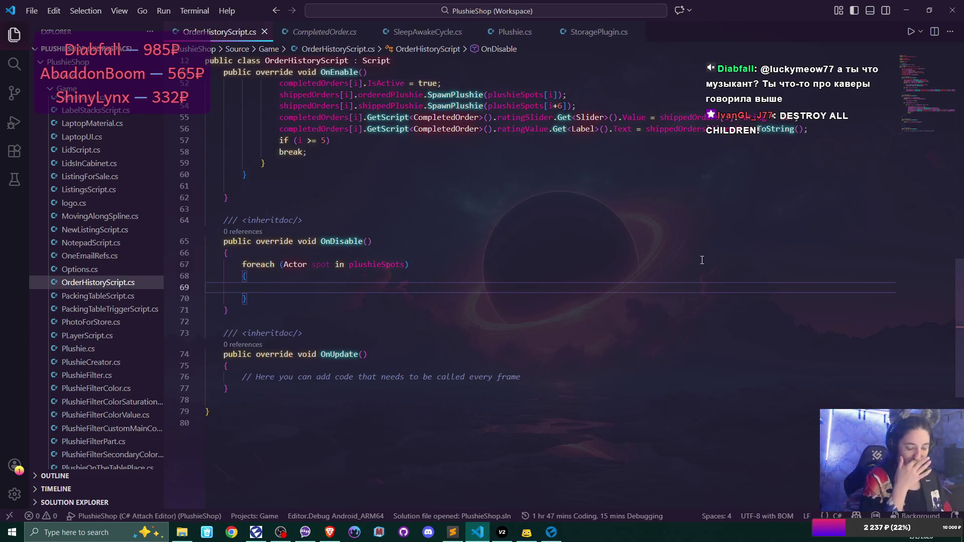
text(if )
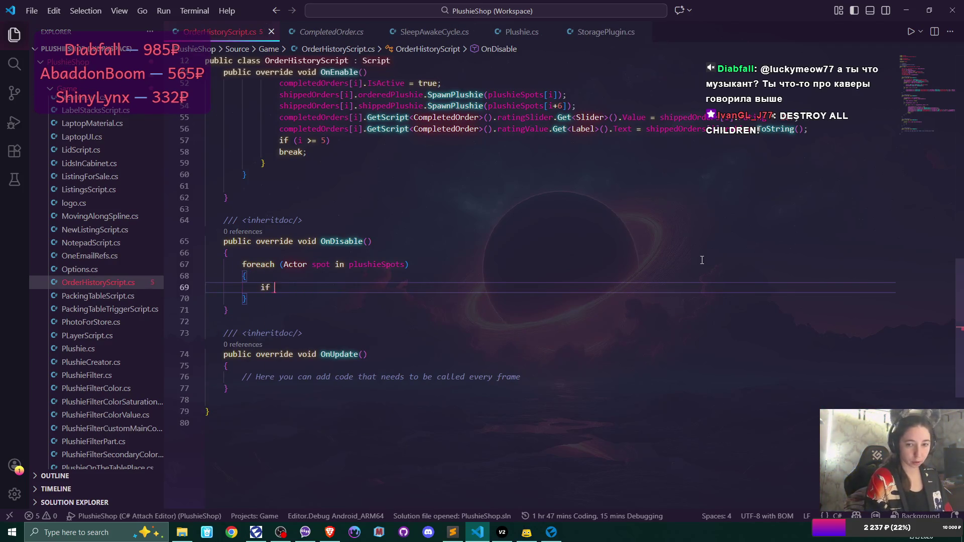
text((spot.)
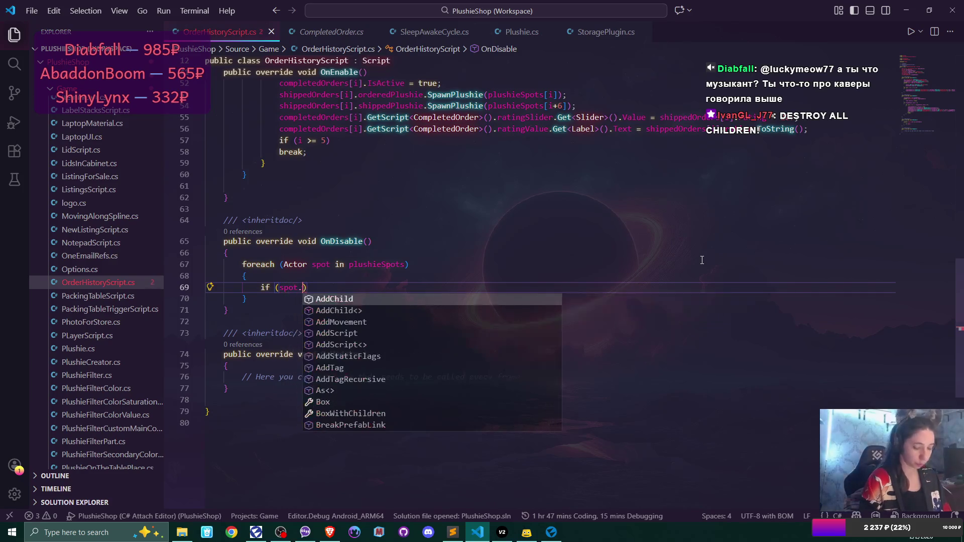
text(Get)
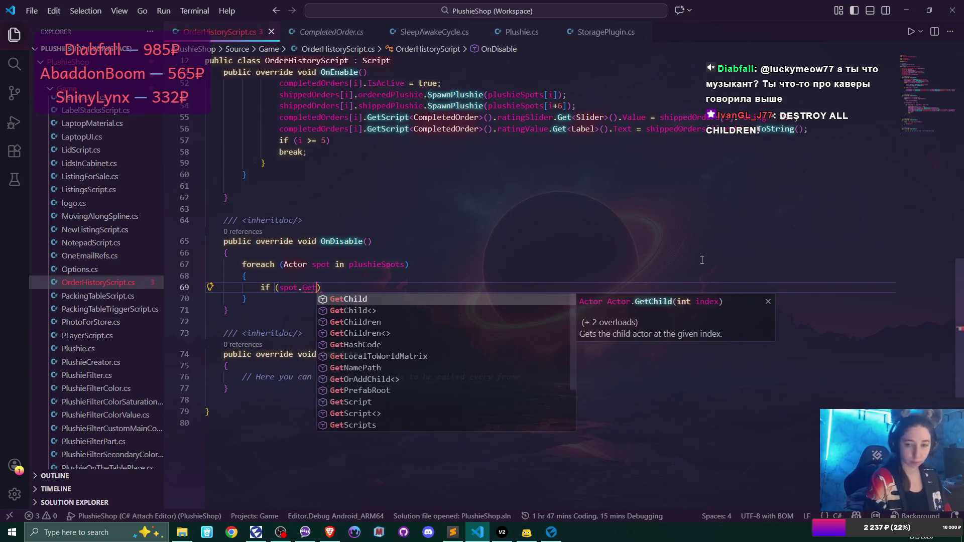
key(BackSpace)
key(BackSpace)
key(BackSpace)
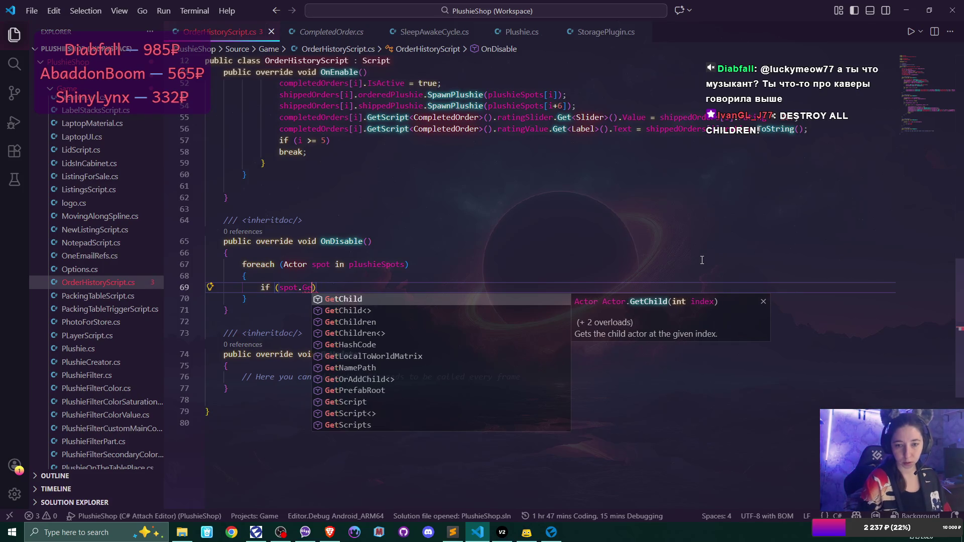
text(Num)
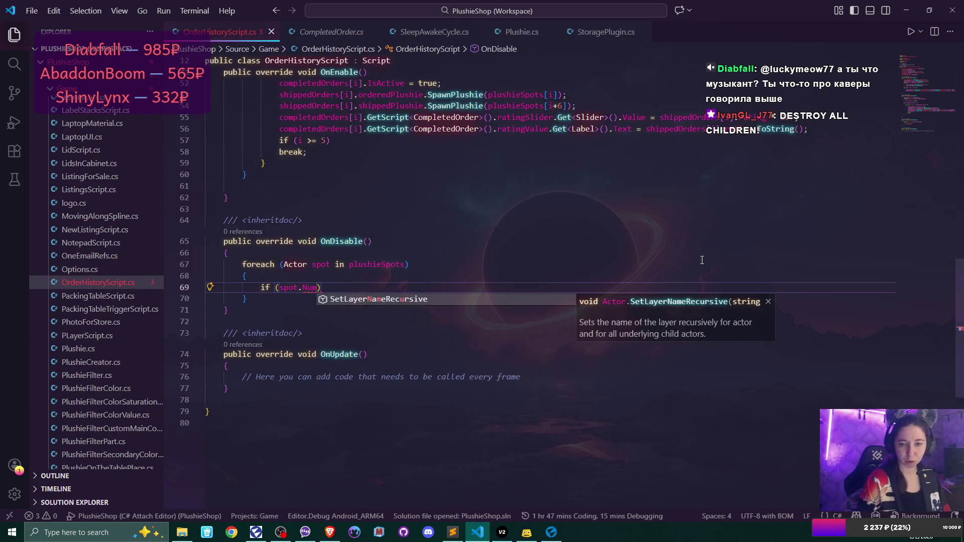
key(BackSpace)
key(BackSpace)
key(BackSpace)
text(Chil)
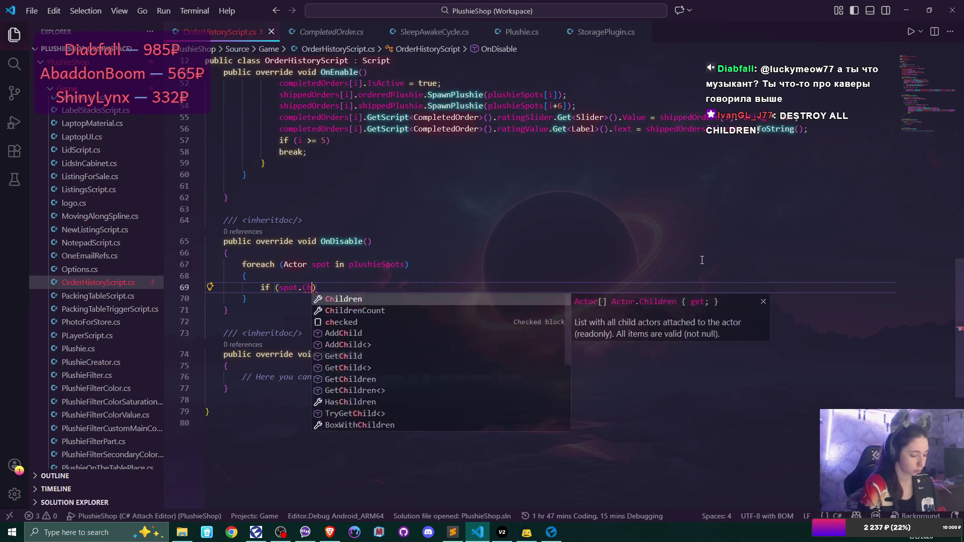
key(Down)
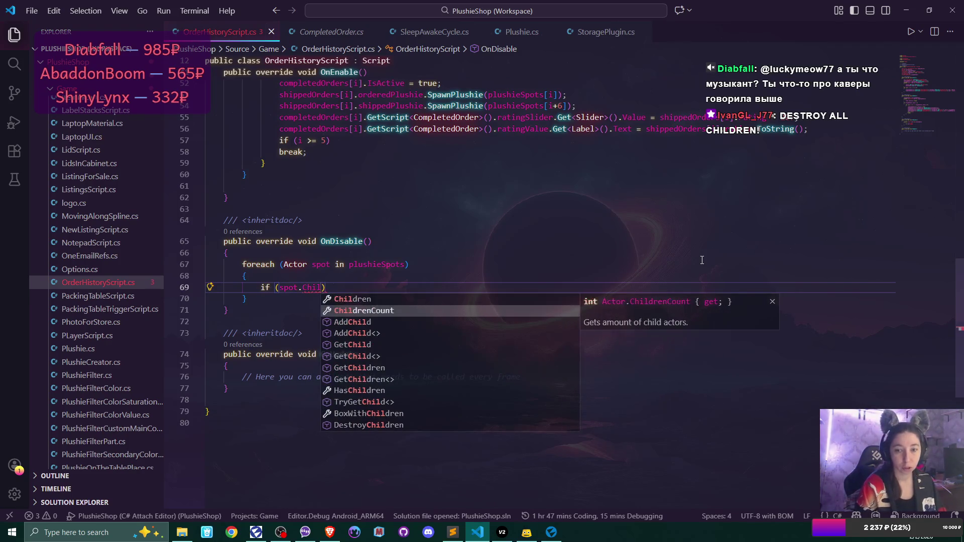
key(Tab)
text(>)
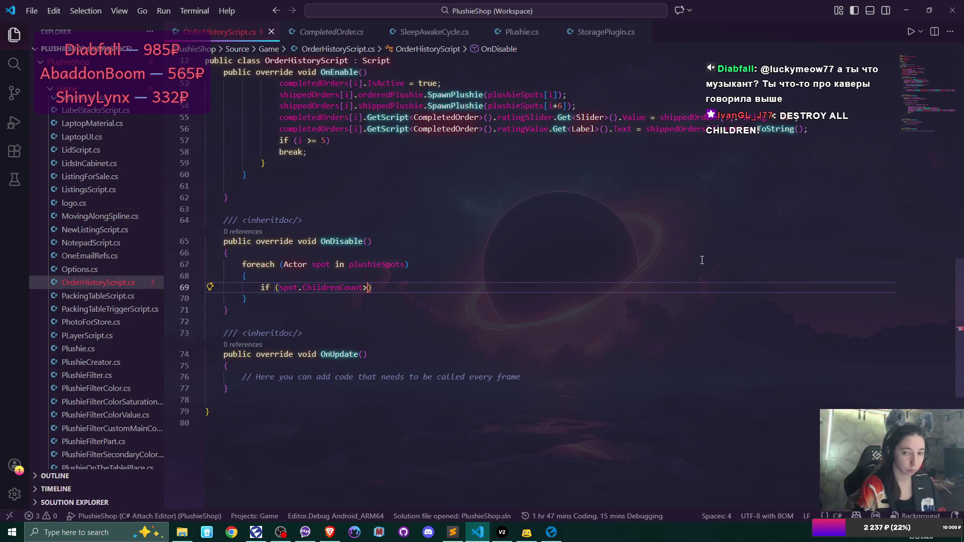
text(0)
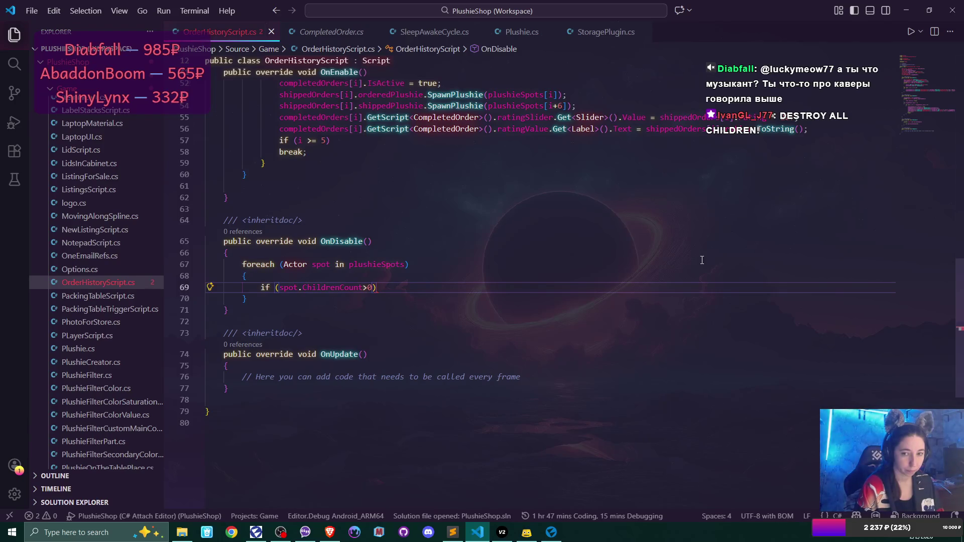
Add Destroy(spot.GetChild(0)); inside the if and save the script.
key(Return)
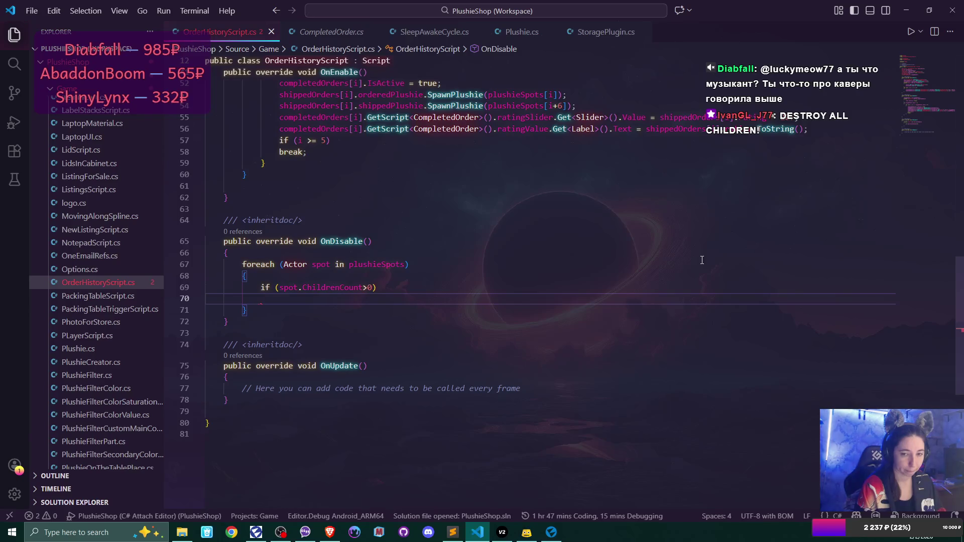
text(Destroy()
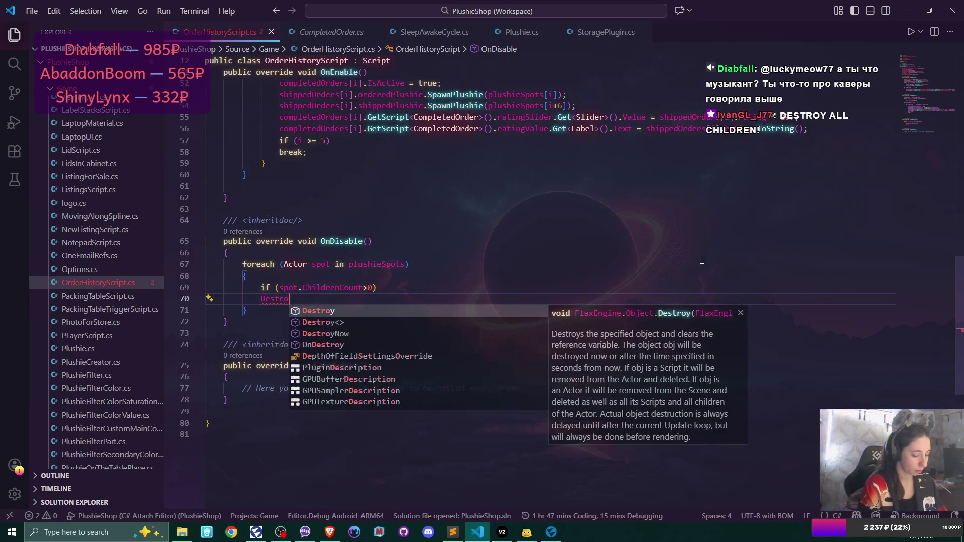
text(spot.get)
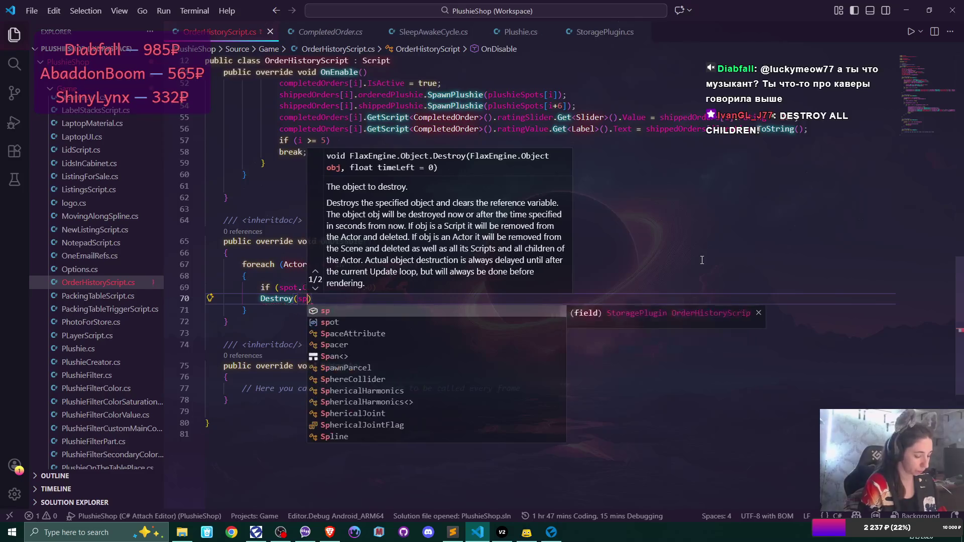
key(Tab)
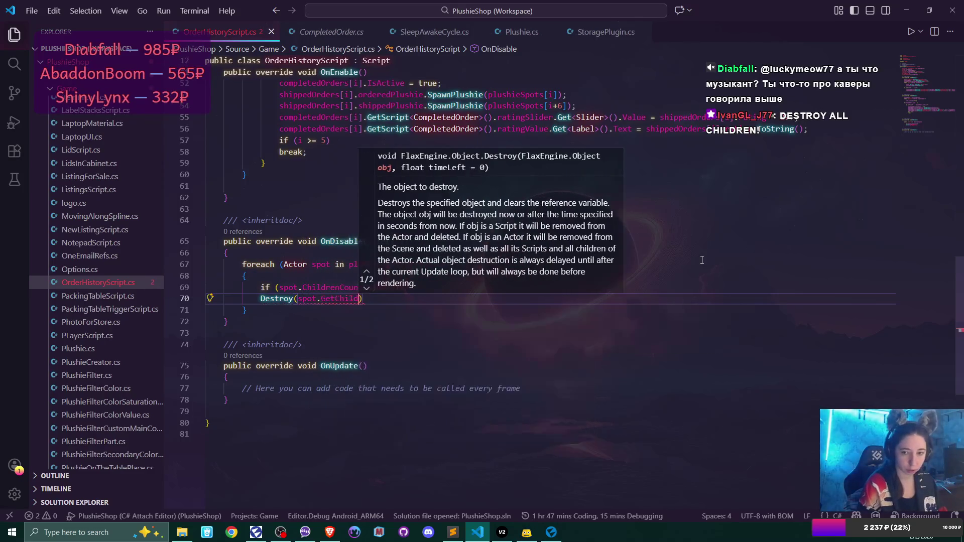
text((0));)
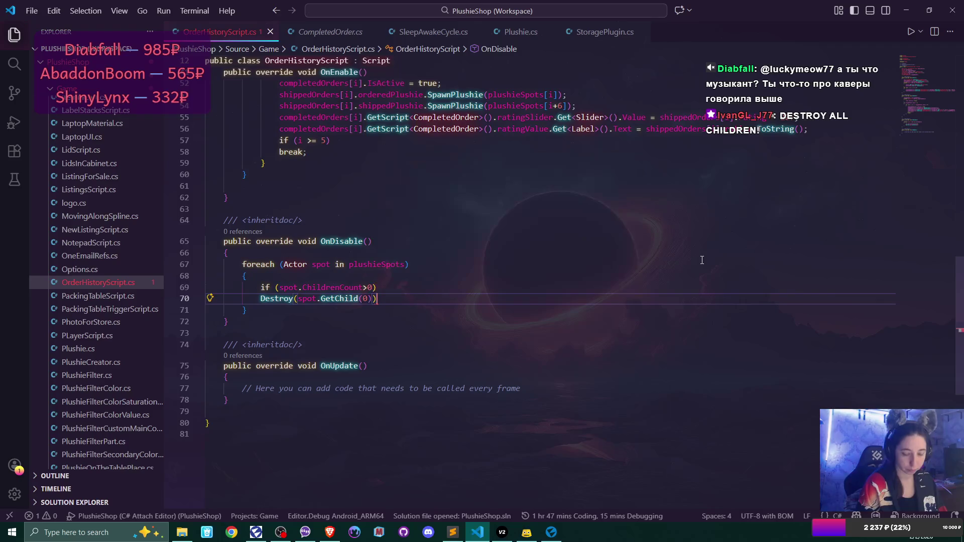
key(ctrl+s)
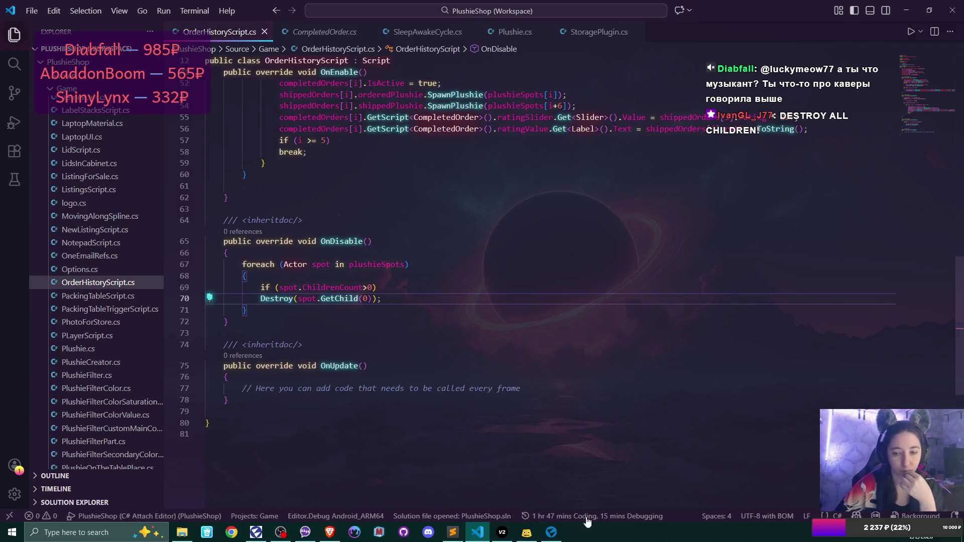
In Flax Editor, expand StoreShelf0 in the Scene tree and select plushie0.
click(551, 532)
scroll(41, 217, down, 10)
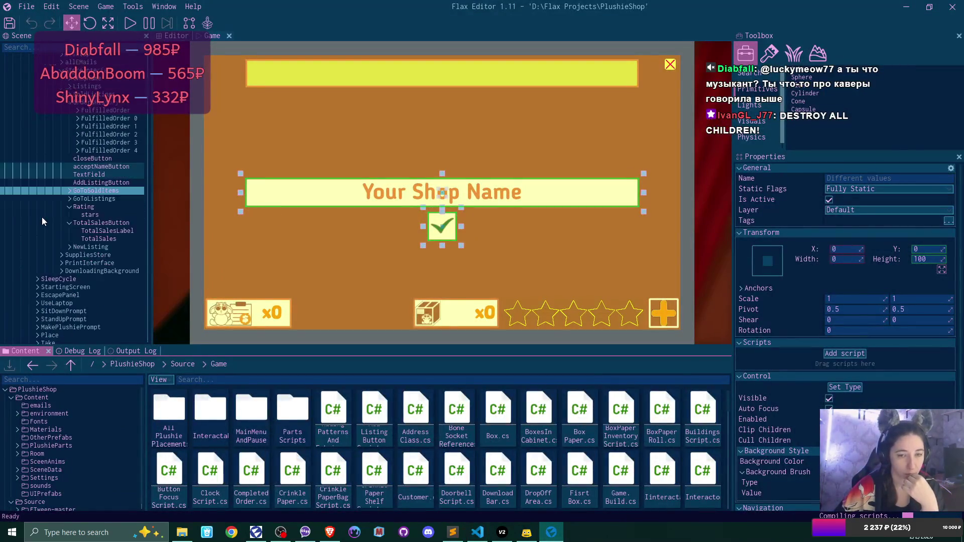
scroll(42, 220, down, 12)
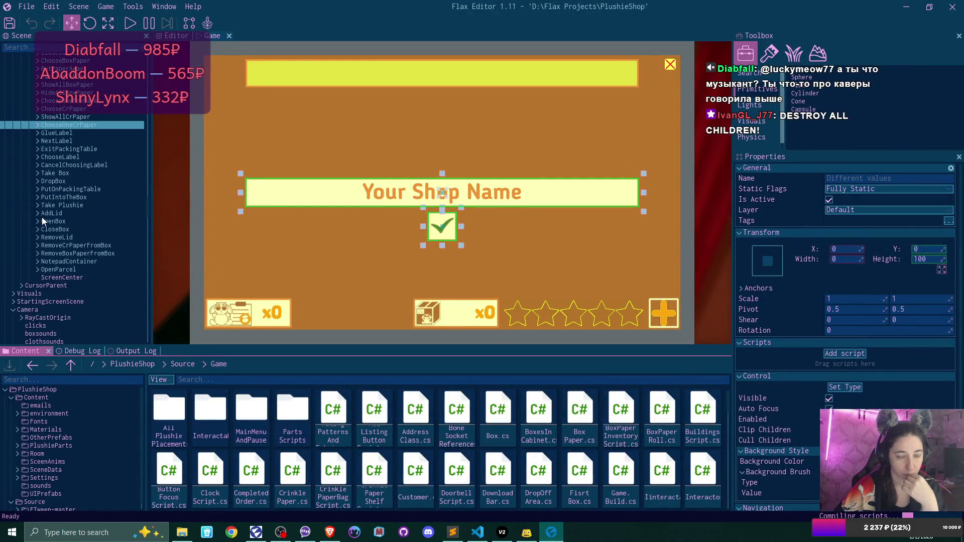
scroll(42, 220, down, 5)
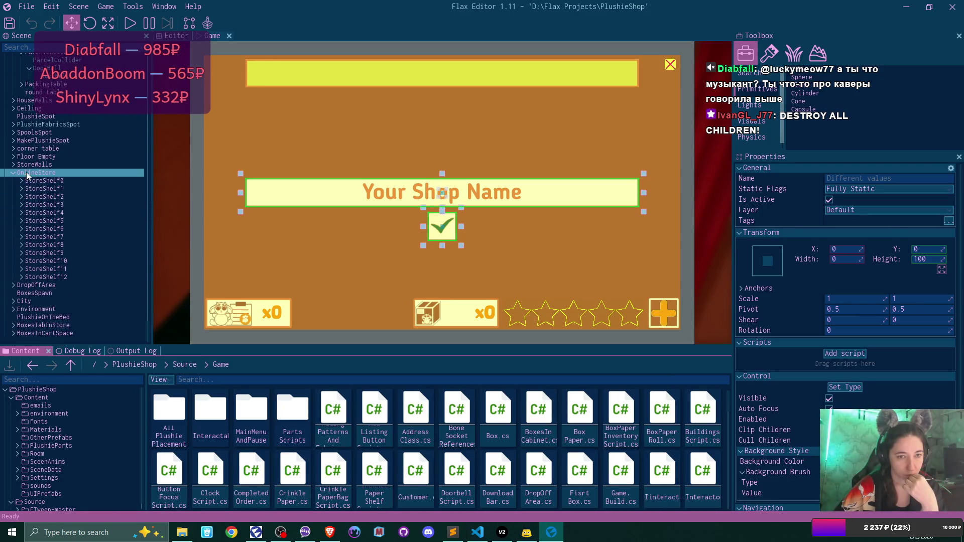
click(21, 180)
click(85, 189)
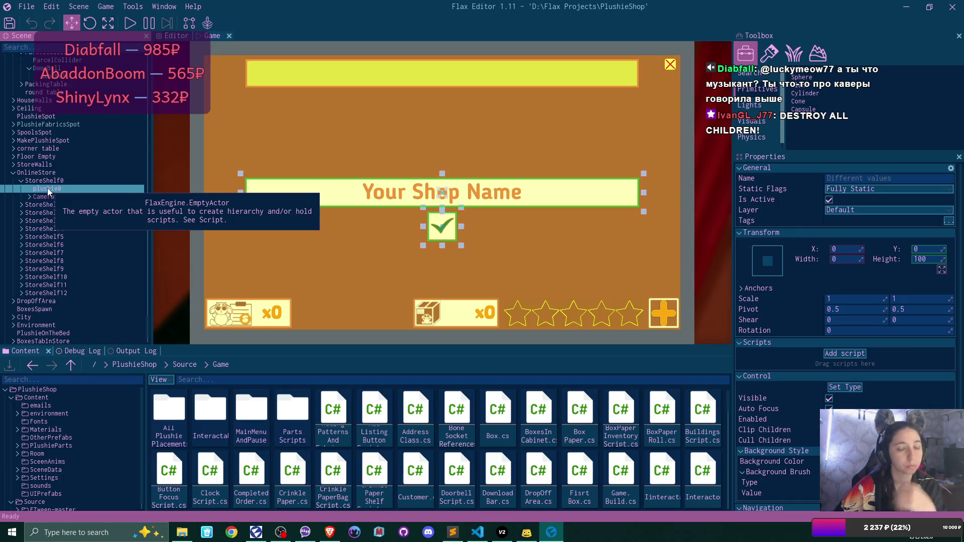
Confirm the Debug Log shows no errors, then return to Visual Studio Code.
click(134, 353)
click(83, 351)
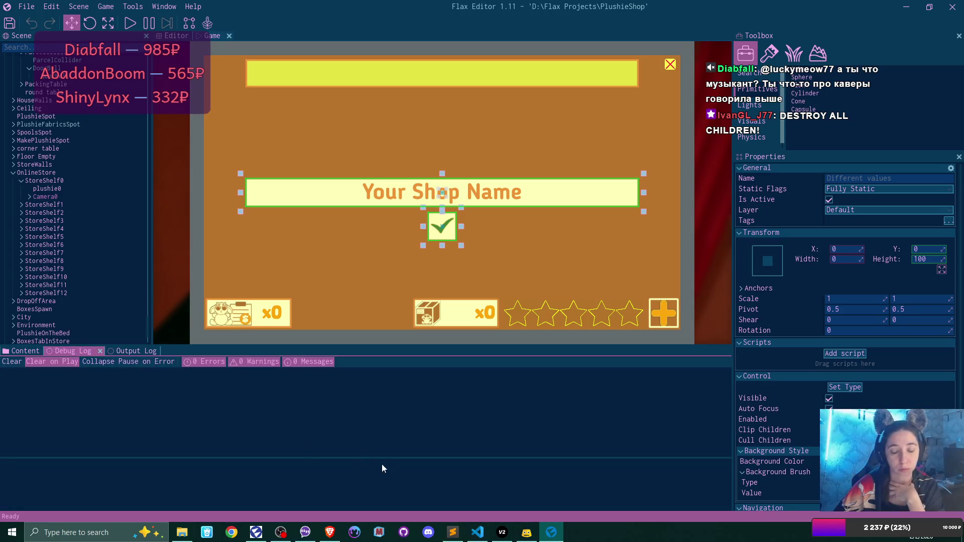
click(477, 532)
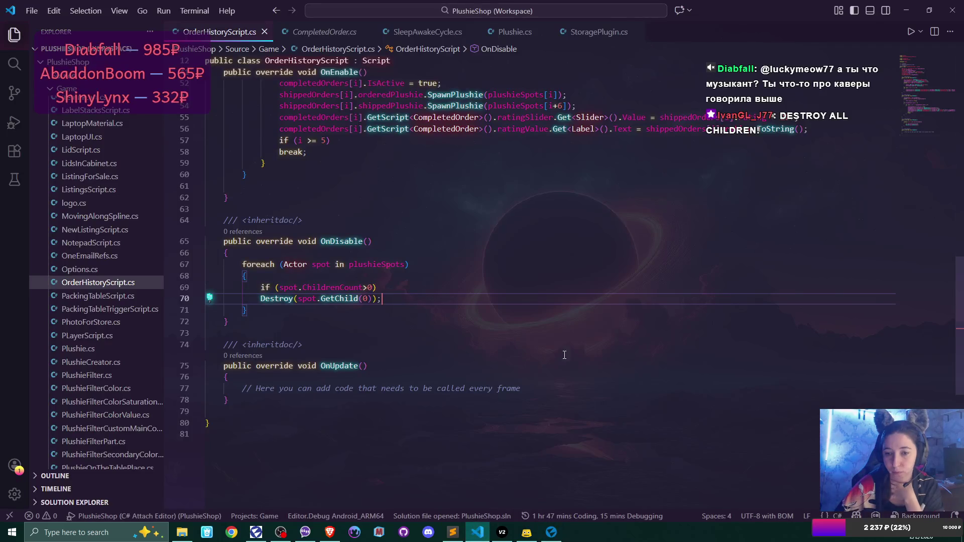
Read OnStart and OnEnable in OrderHistoryScript.cs, then go back to Flax Editor.
scroll(578, 338, up, 8)
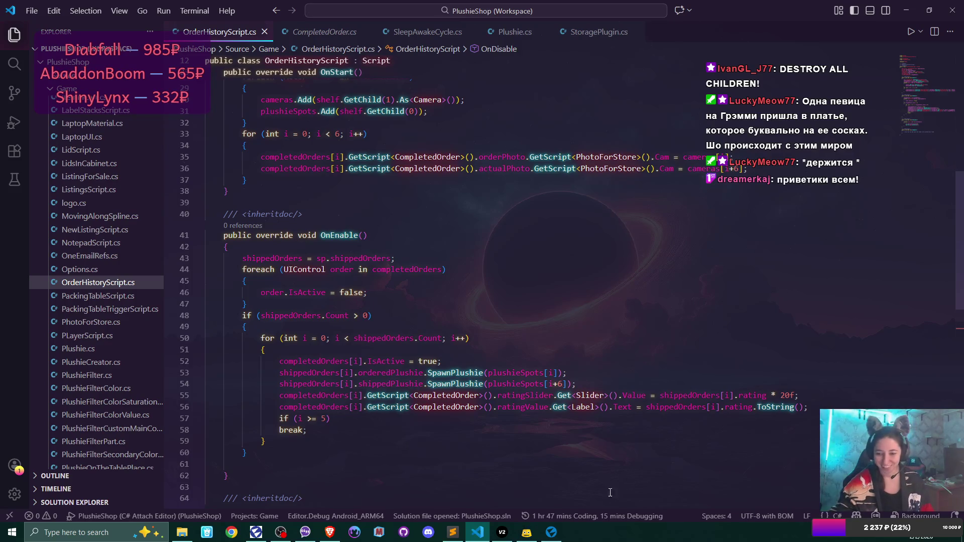
key(alt+Tab)
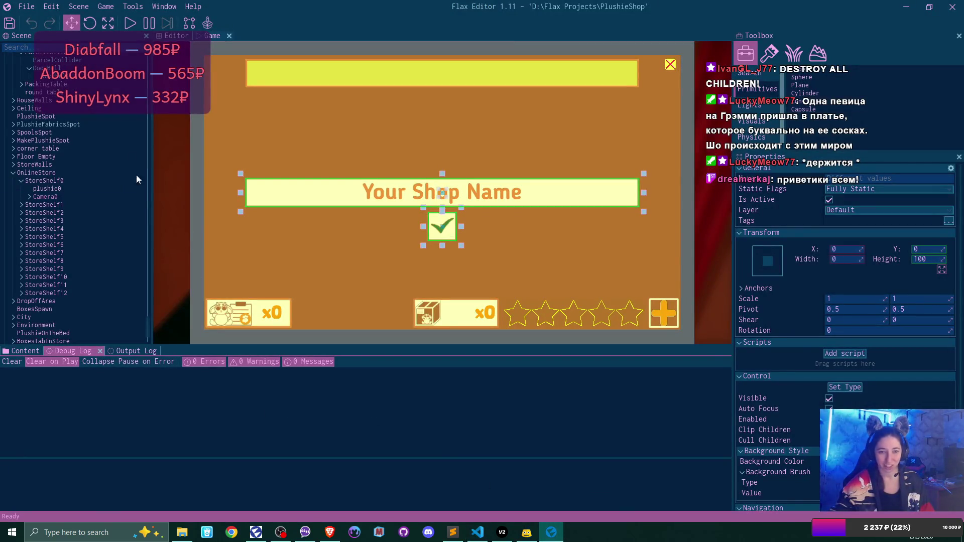
Select StoreInterface > OrdersHistory and review its Order History Script and GridPanel properties.
scroll(94, 183, up, 3)
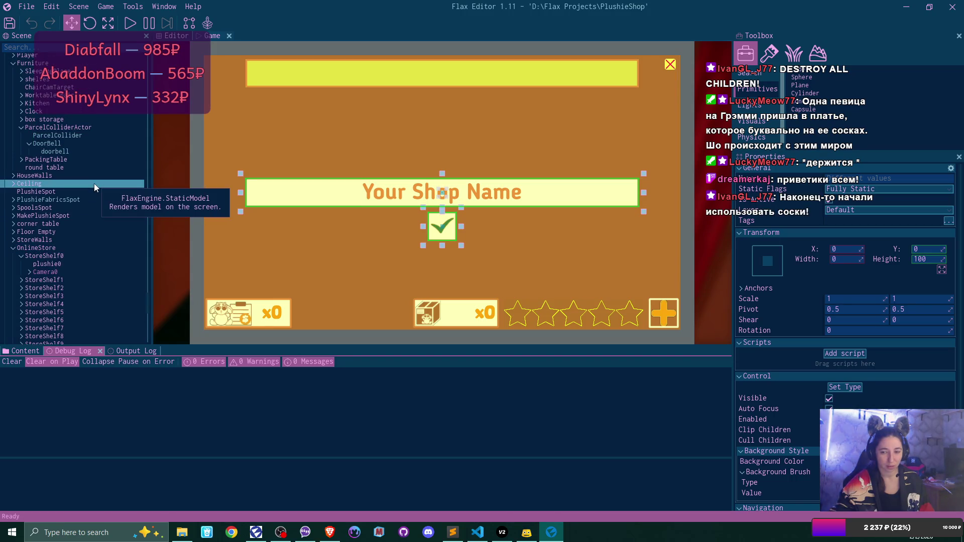
scroll(94, 182, up, 2)
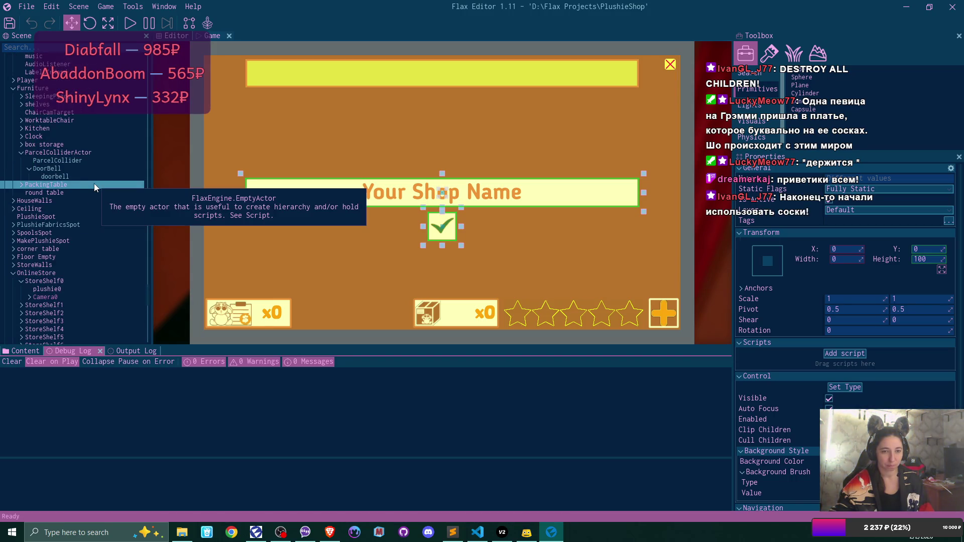
scroll(94, 183, up, 2)
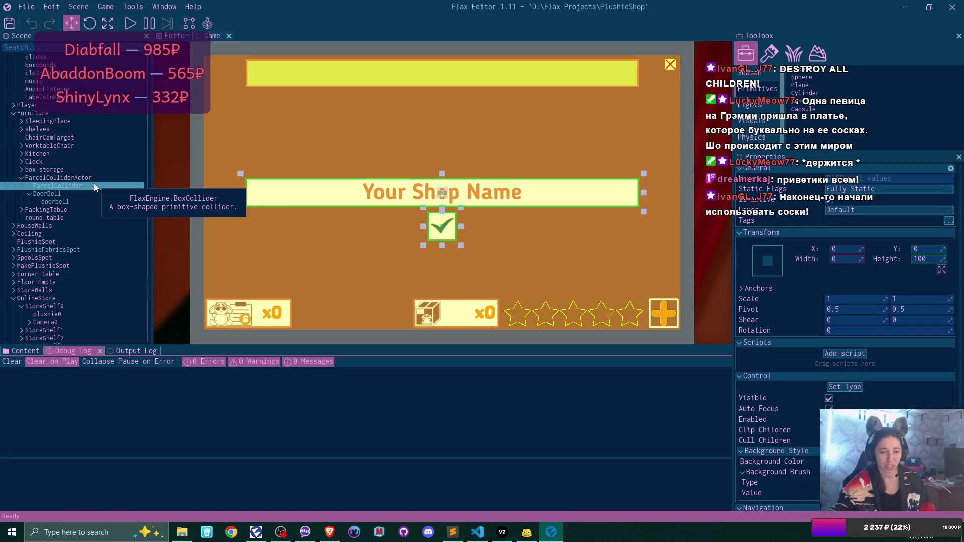
scroll(94, 182, down, 10)
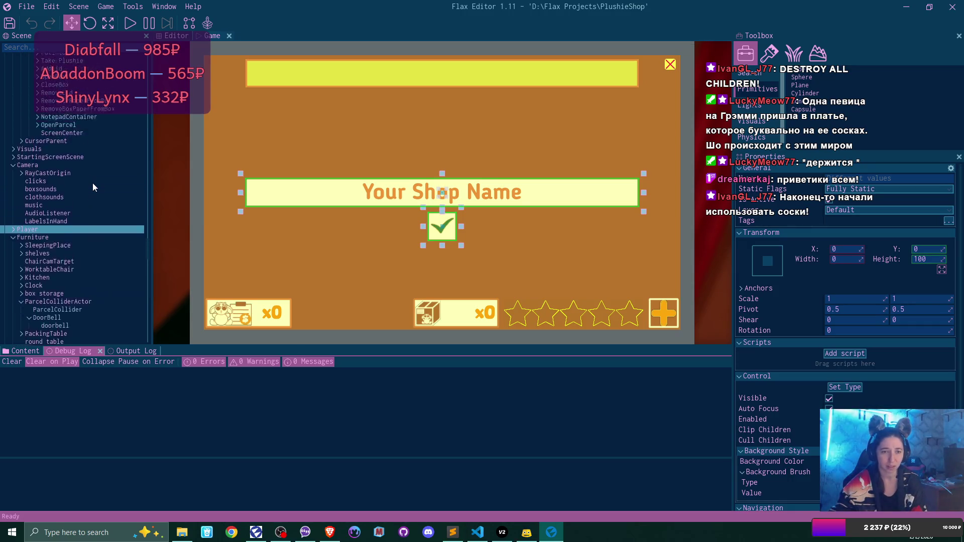
scroll(92, 183, up, 10)
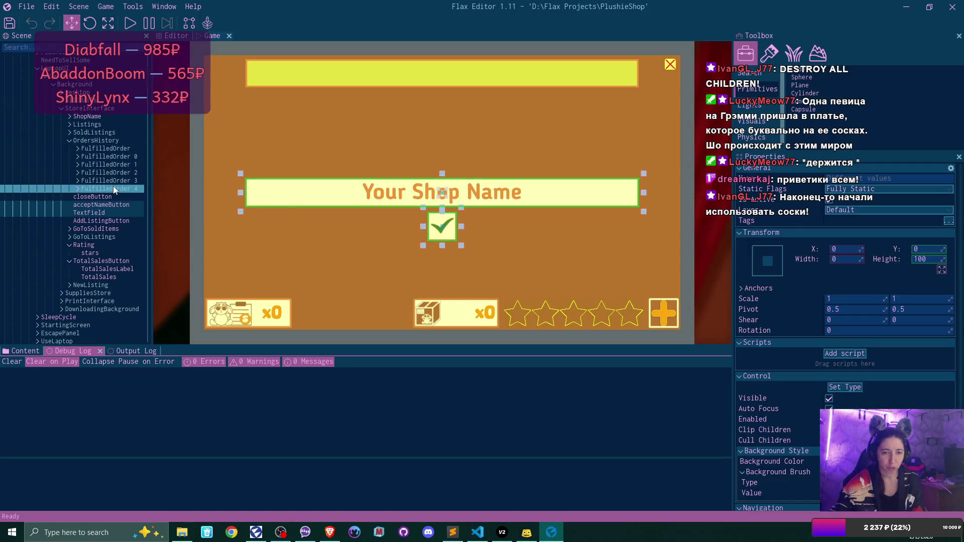
click(108, 142)
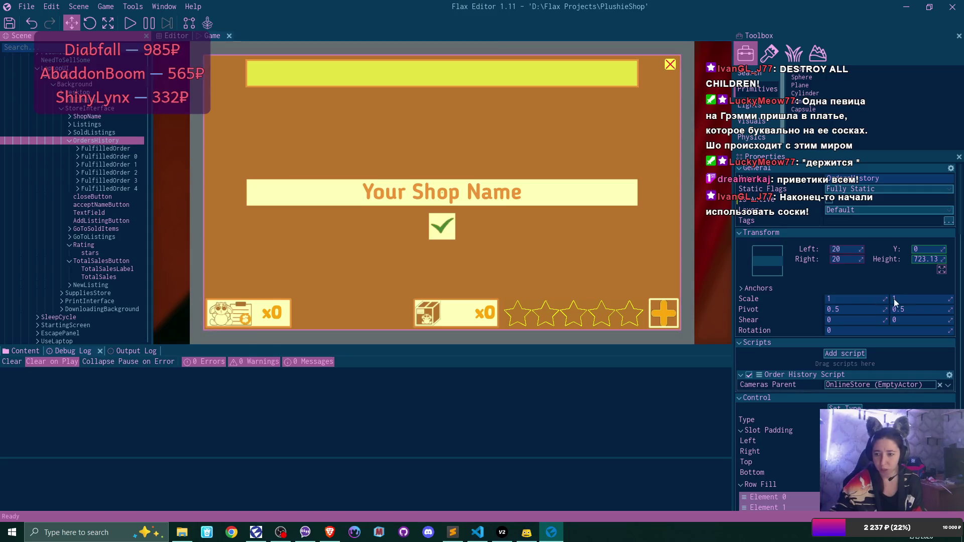
scroll(900, 326, down, 2)
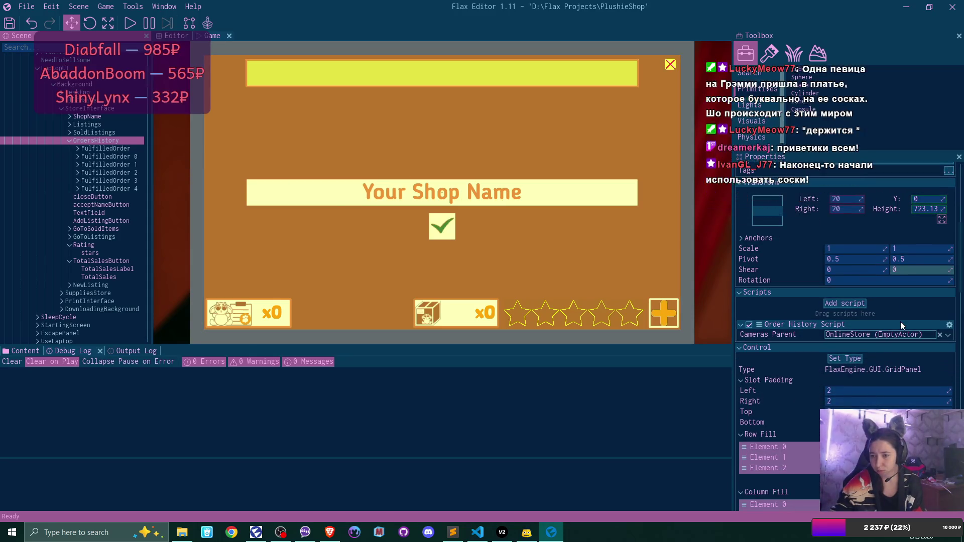
scroll(900, 325, down, 6)
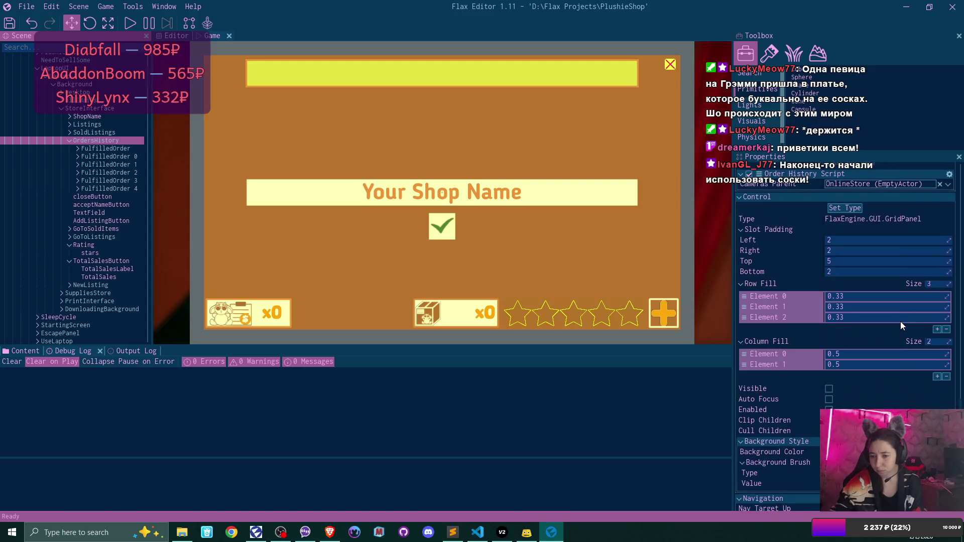
scroll(899, 322, up, 8)
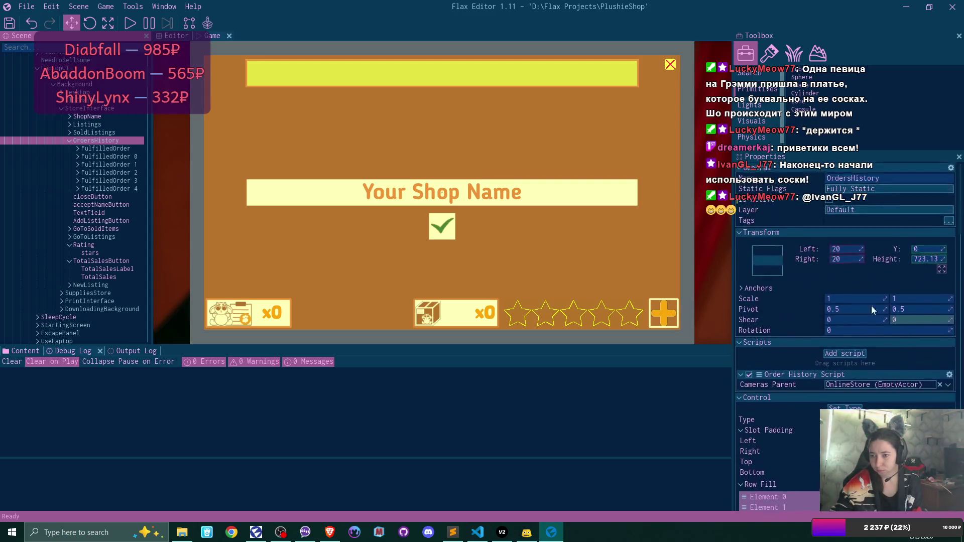
Collapse OrdersHistory and deactivate the StoreInterface object.
click(70, 141)
click(89, 108)
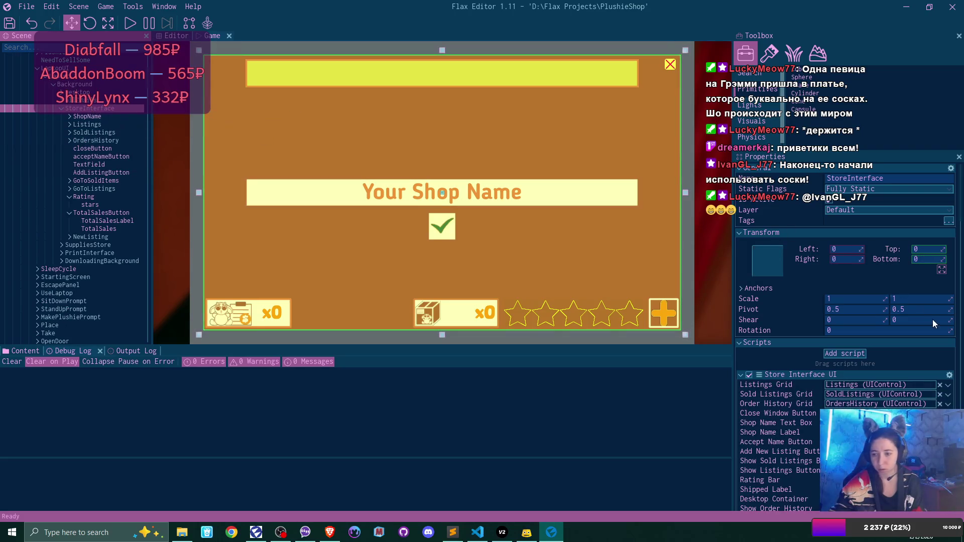
scroll(942, 318, down, 3)
scroll(941, 318, up, 3)
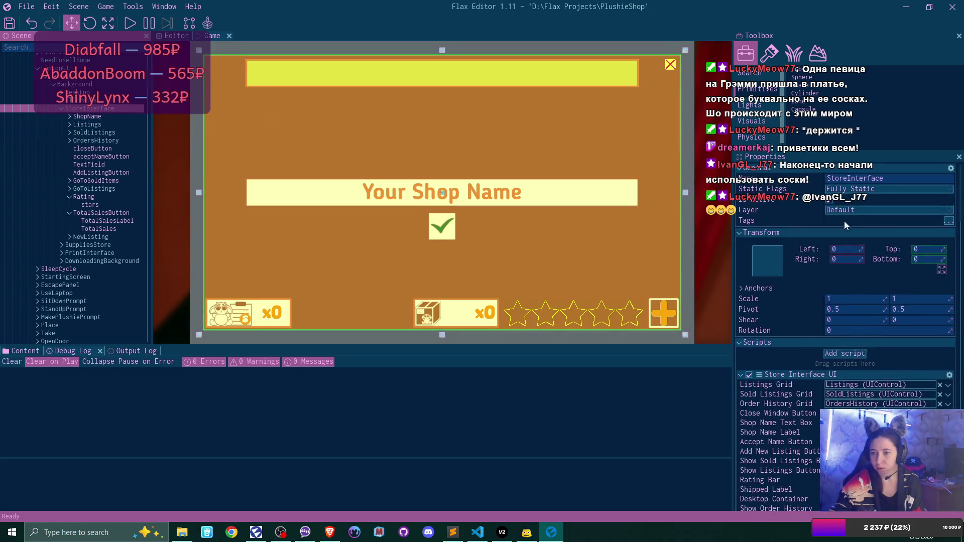
click(829, 200)
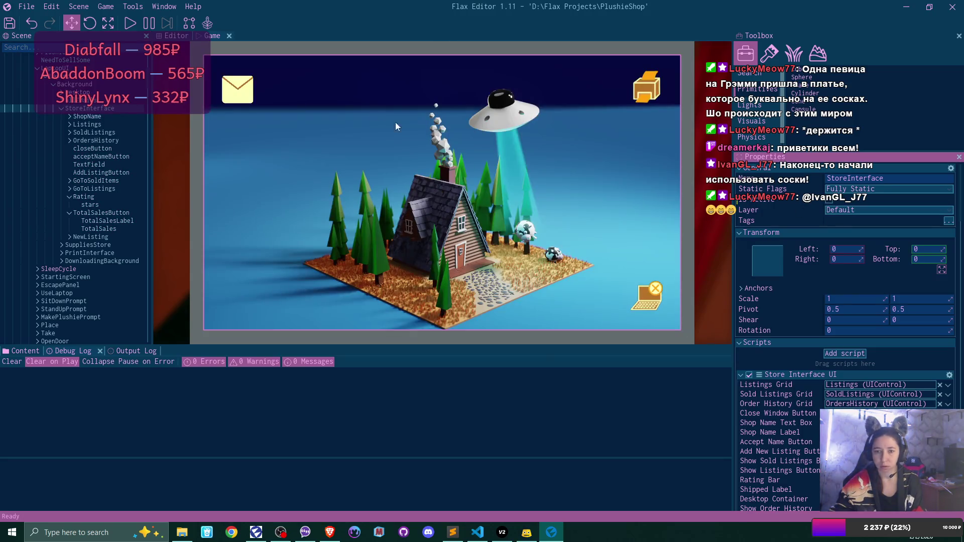
Deactivate the LaptopUI object and select StartingScreen in the Scene tree.
click(311, 102)
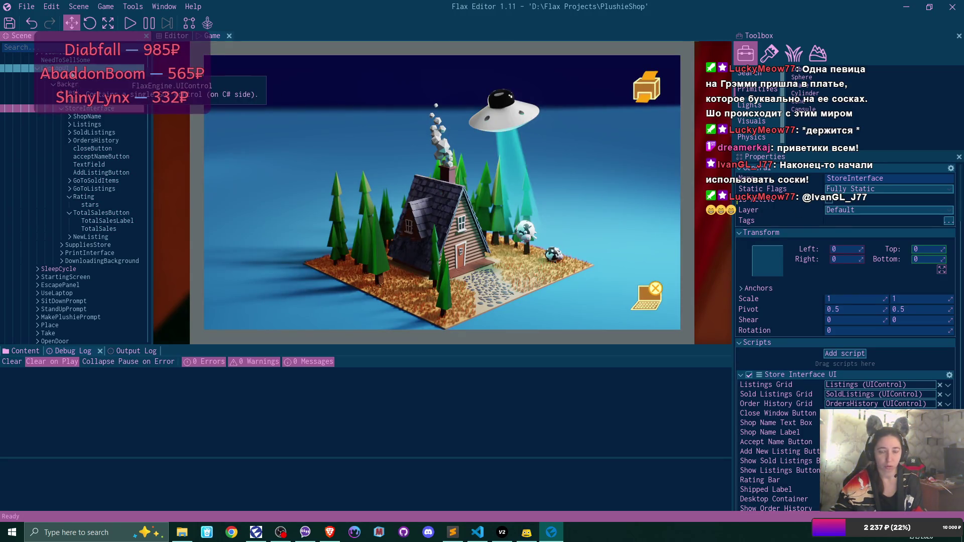
click(834, 201)
scroll(104, 192, down, 5)
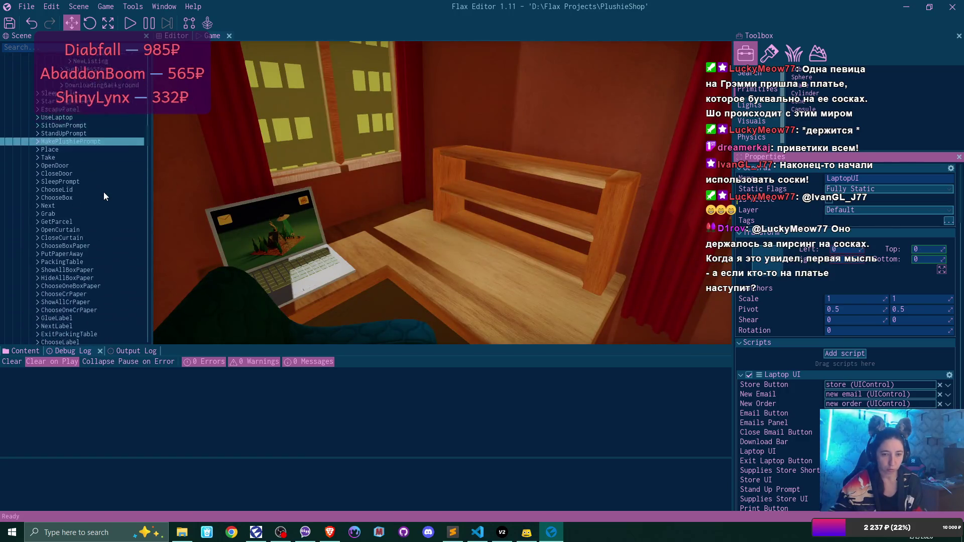
scroll(103, 192, up, 5)
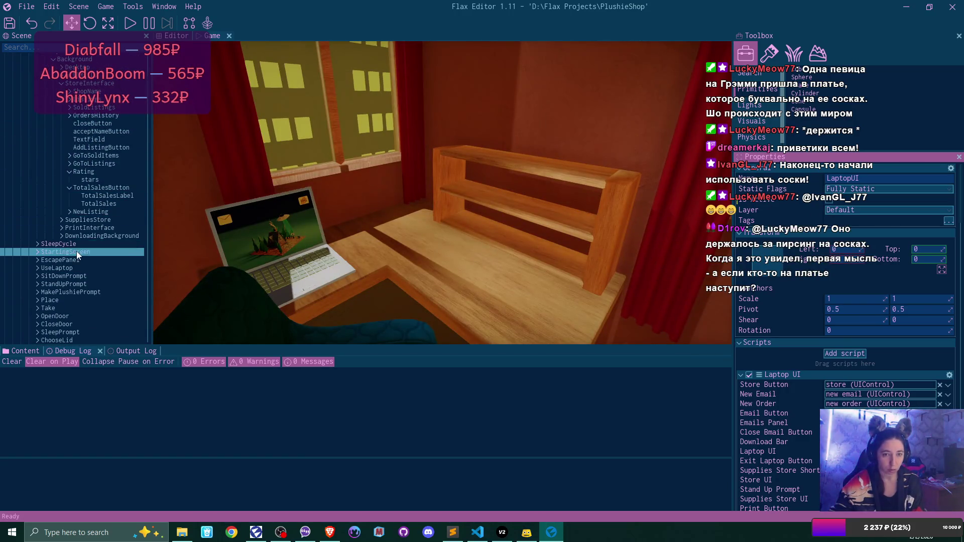
click(76, 251)
Re-activate StartingScreen so the Plushie Shop title menu shows in the Game view.
click(833, 202)
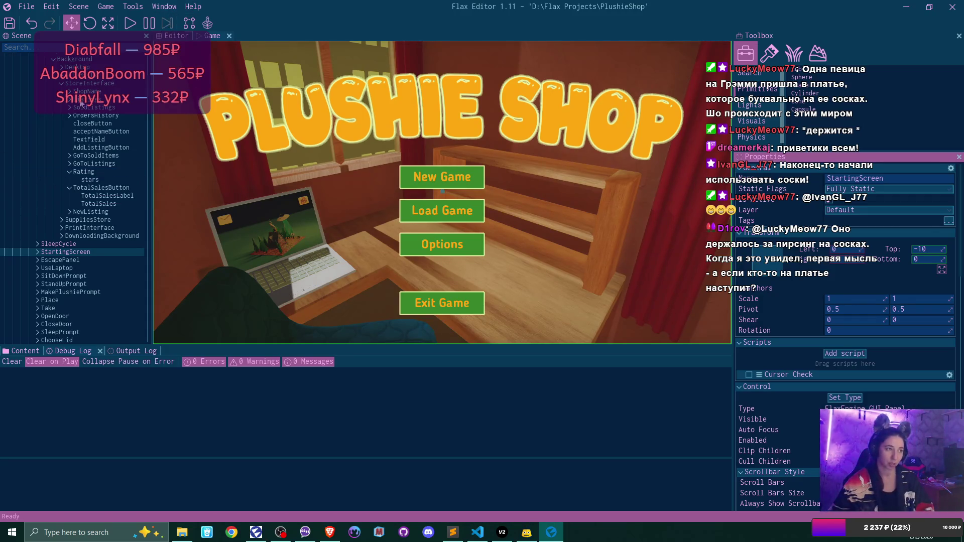
After a detour to the web browser, start play mode to play-test PlushieShop.
key(alt+Tab)
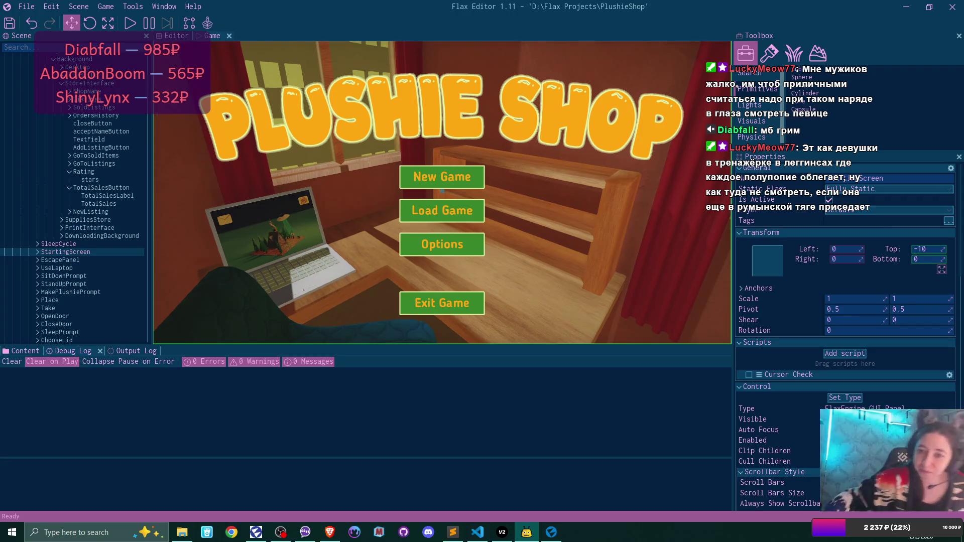
click(130, 23)
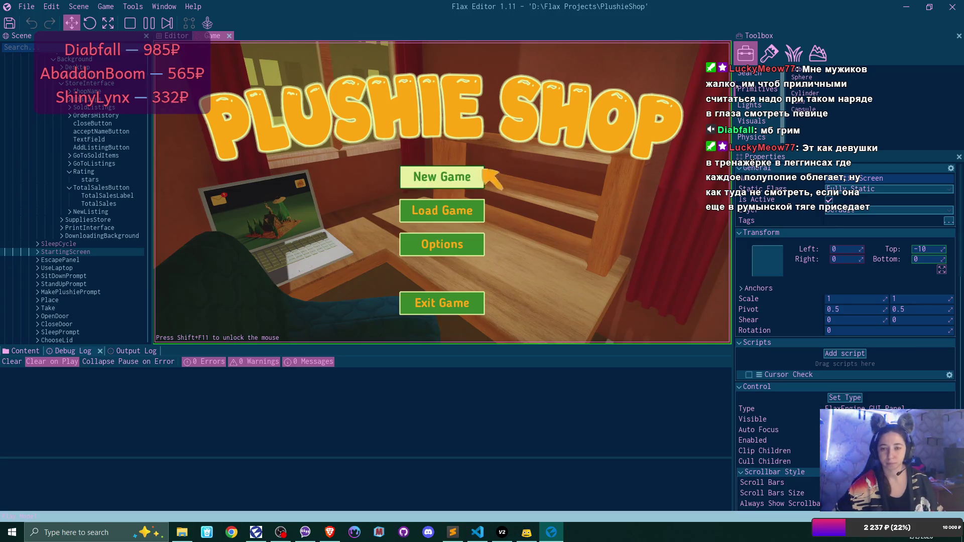
Start a new game overwriting the existing save, then walk to the desk and sit at the laptop.
click(459, 176)
click(459, 173)
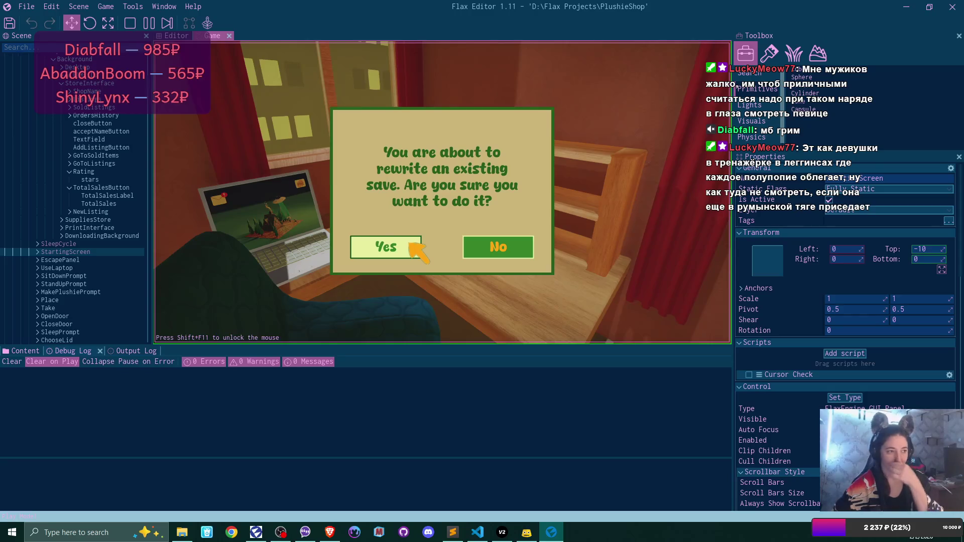
click(410, 243)
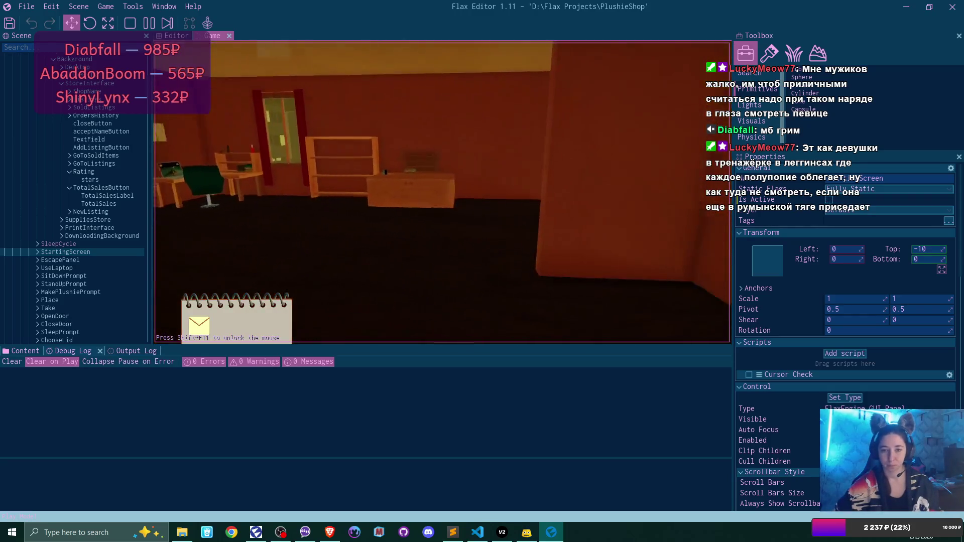
key(w)
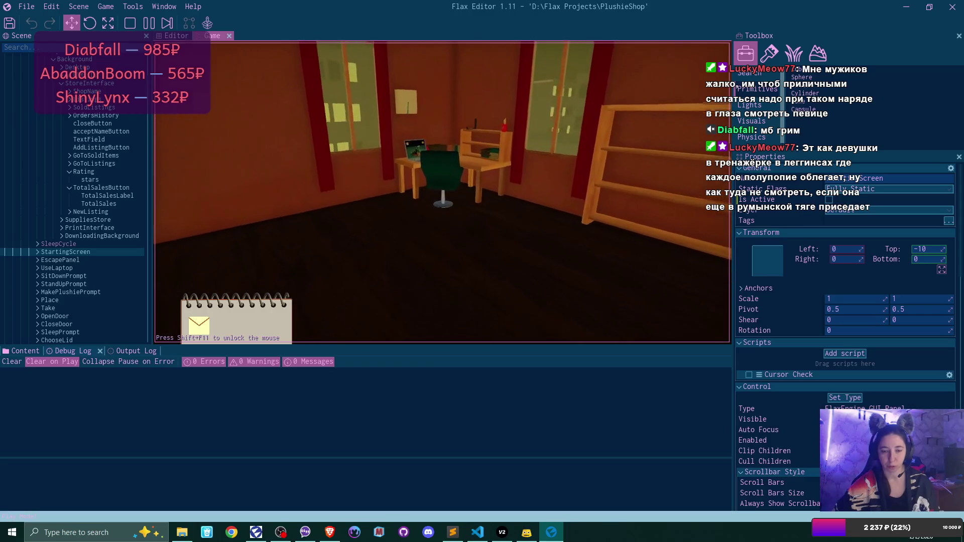
click(441, 192)
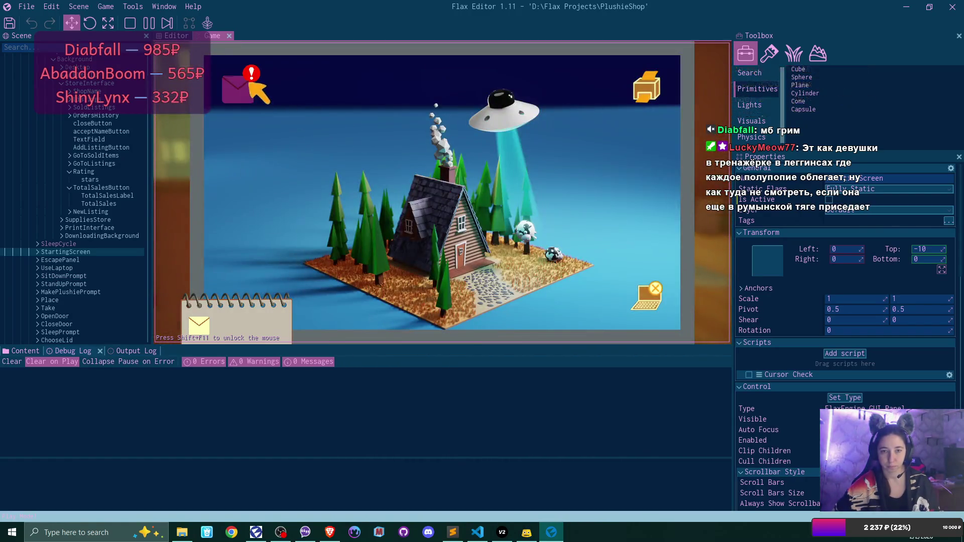
Open the congratulations email in Bmail and download the plushie pattern.
click(250, 83)
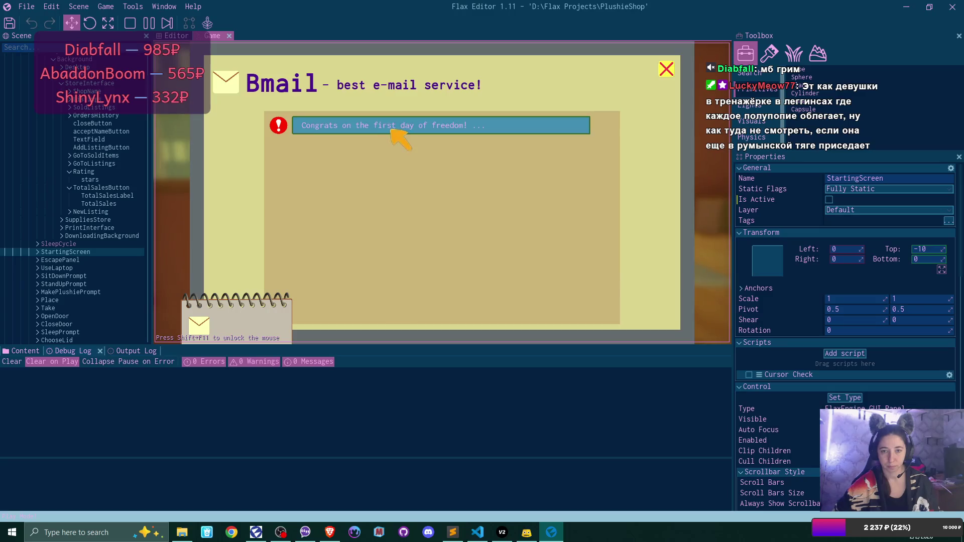
click(394, 128)
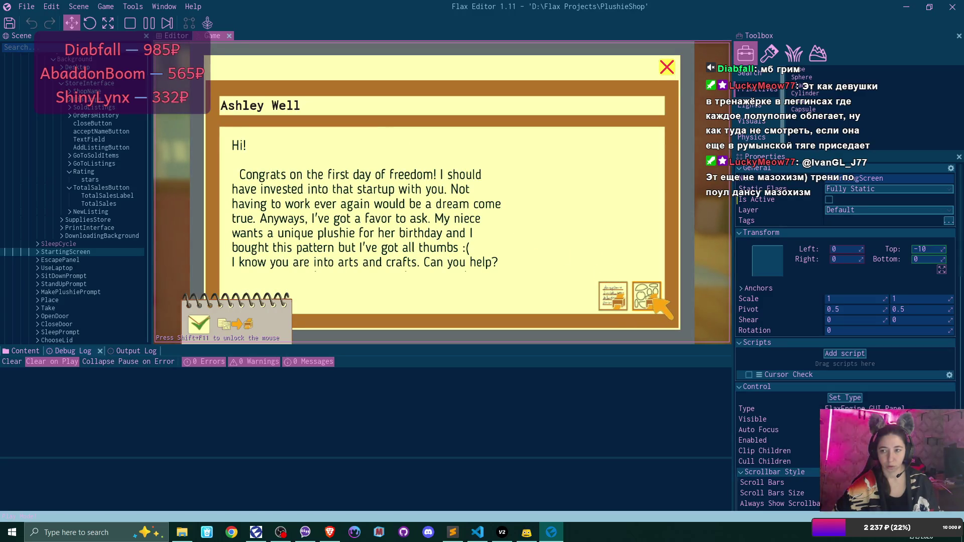
click(651, 297)
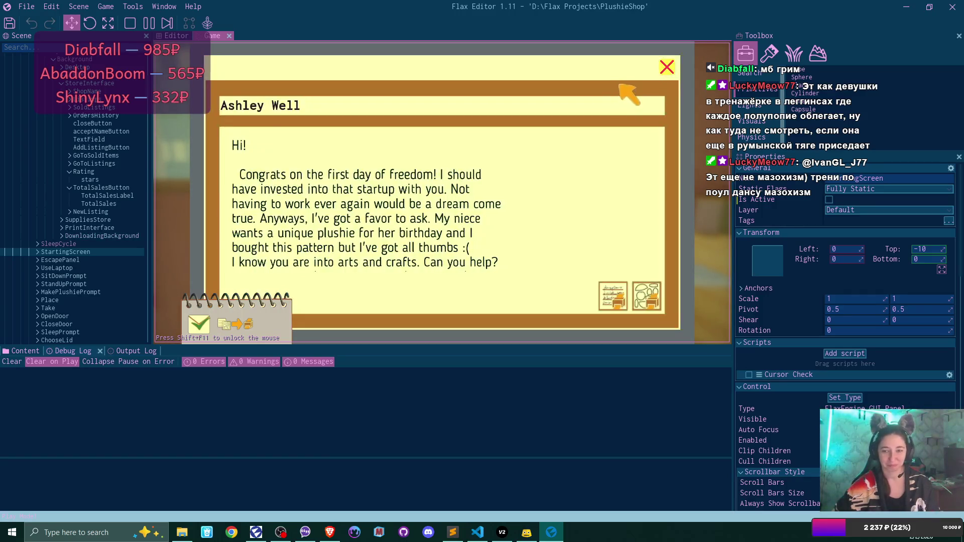
click(666, 67)
click(666, 70)
Process the order's items in the plushie orders window and close the laptop.
click(652, 87)
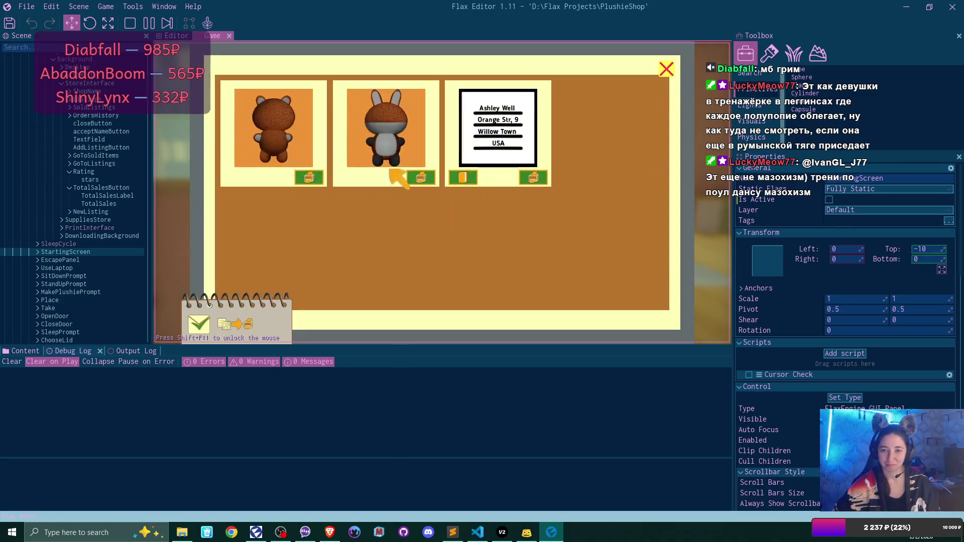
click(315, 175)
click(666, 69)
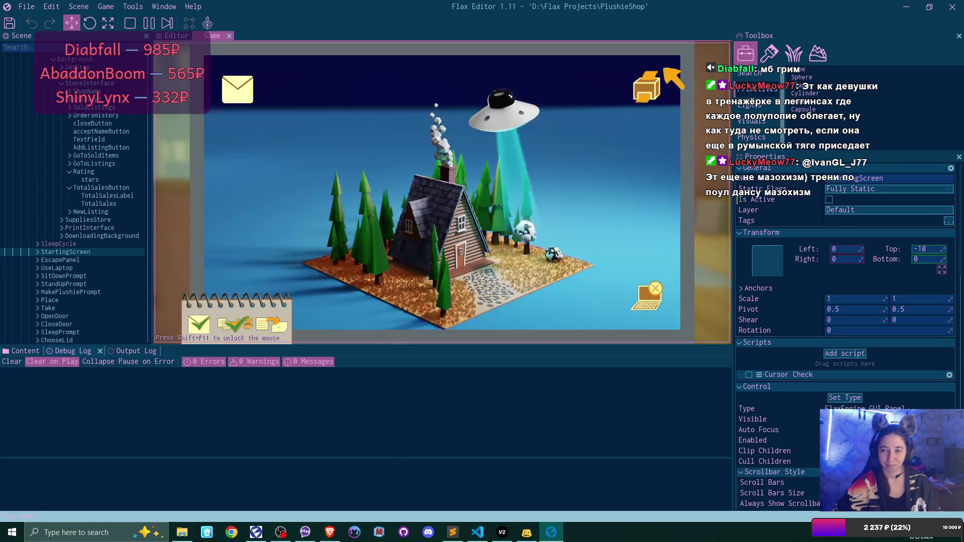
click(648, 298)
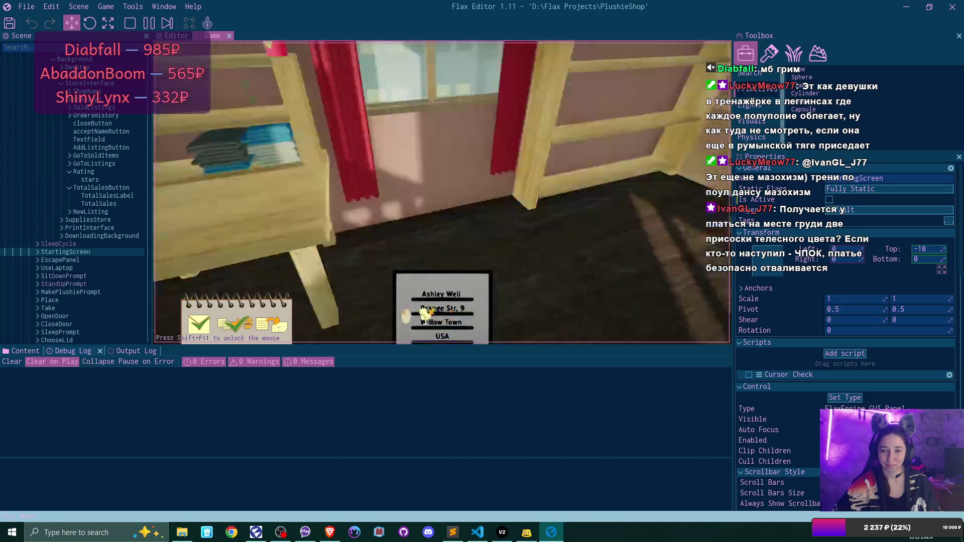
Put away the address label, set the finished plushie on the counter, and place the box on the desk.
click(456, 314)
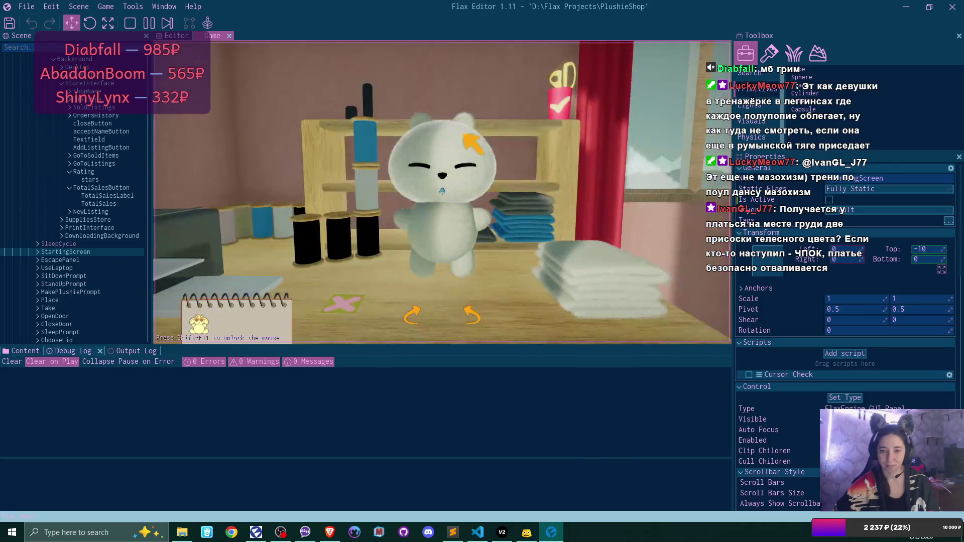
click(566, 106)
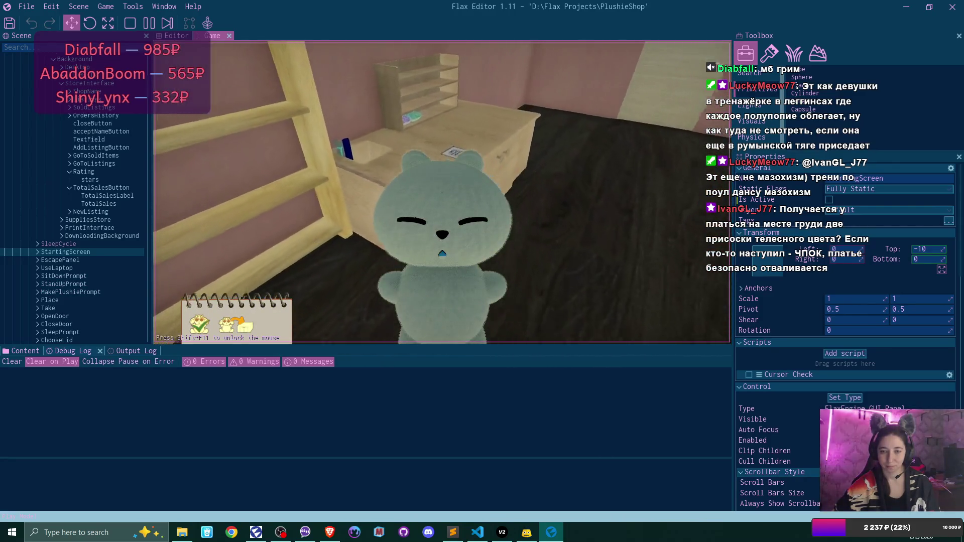
click(442, 252)
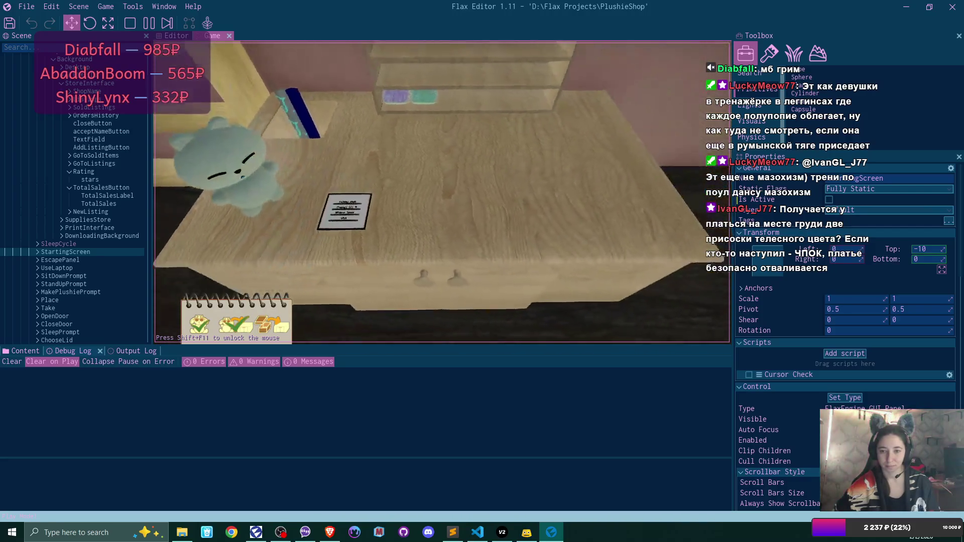
click(441, 191)
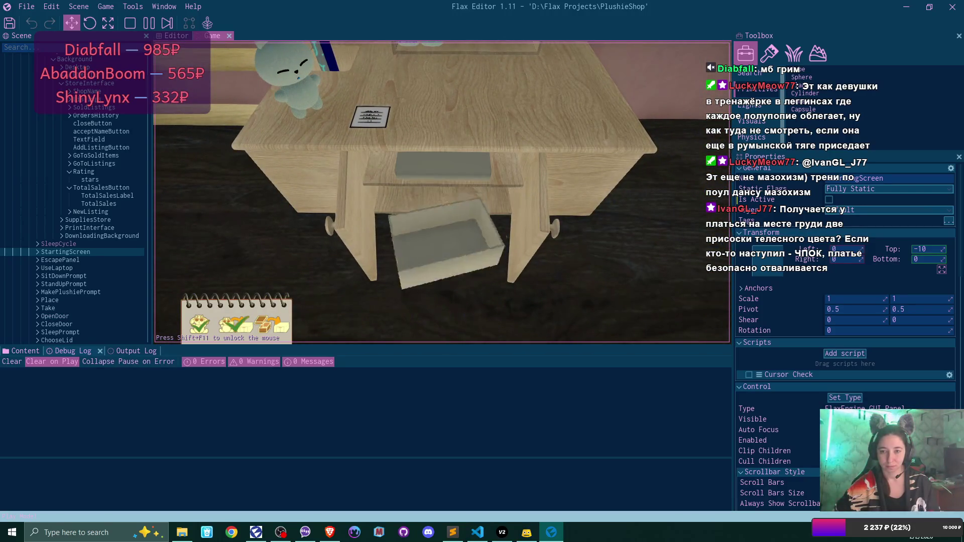
click(442, 192)
Pack the plushie into the box, close the lid, and set the labelled parcel in the corner.
click(442, 191)
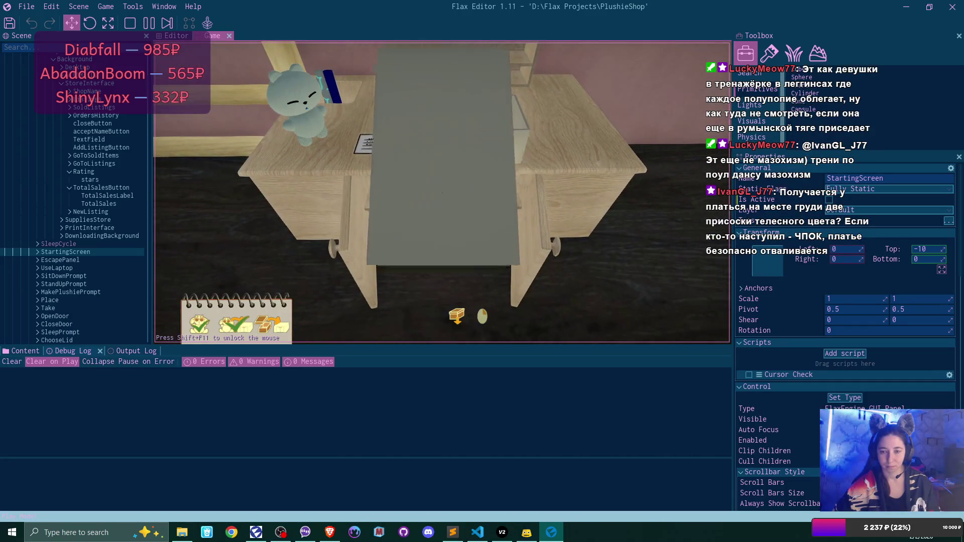
right_click(441, 192)
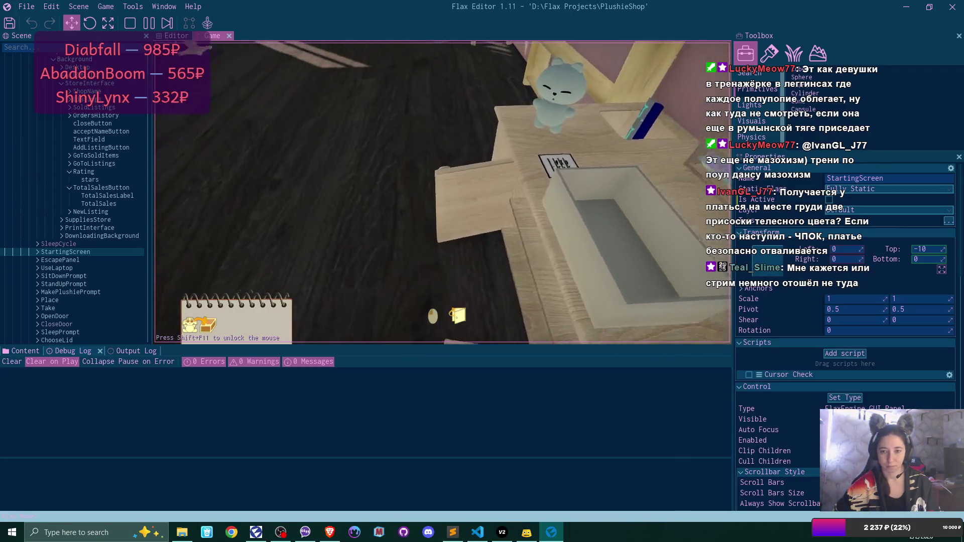
click(441, 192)
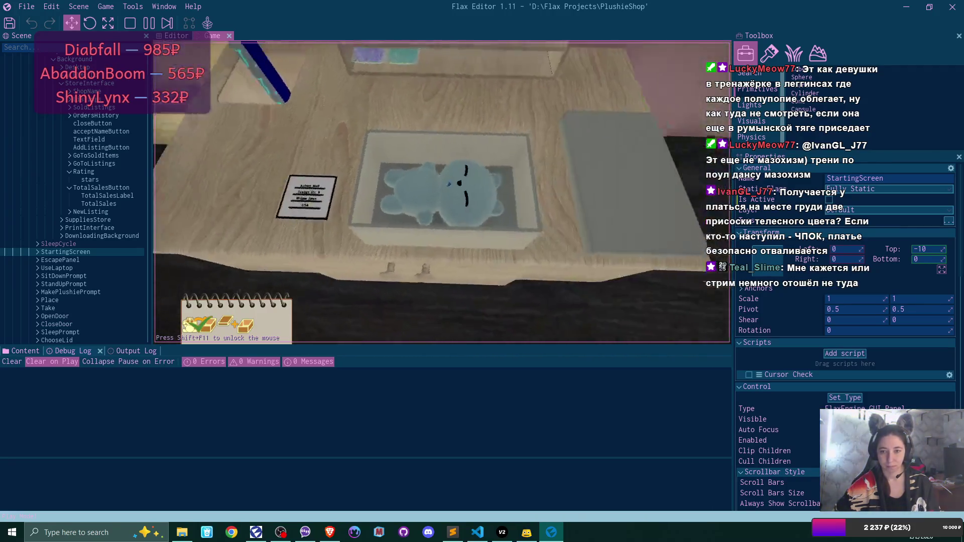
click(442, 192)
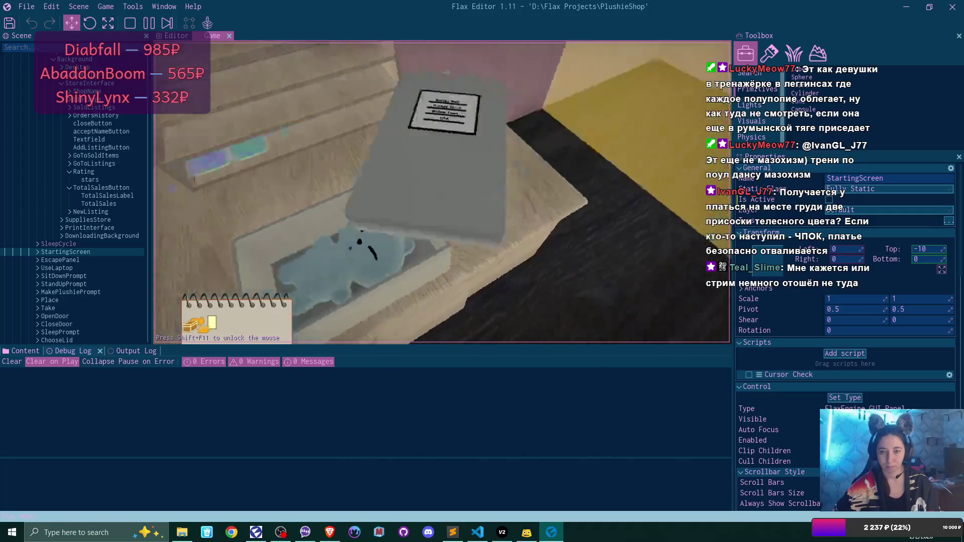
click(442, 192)
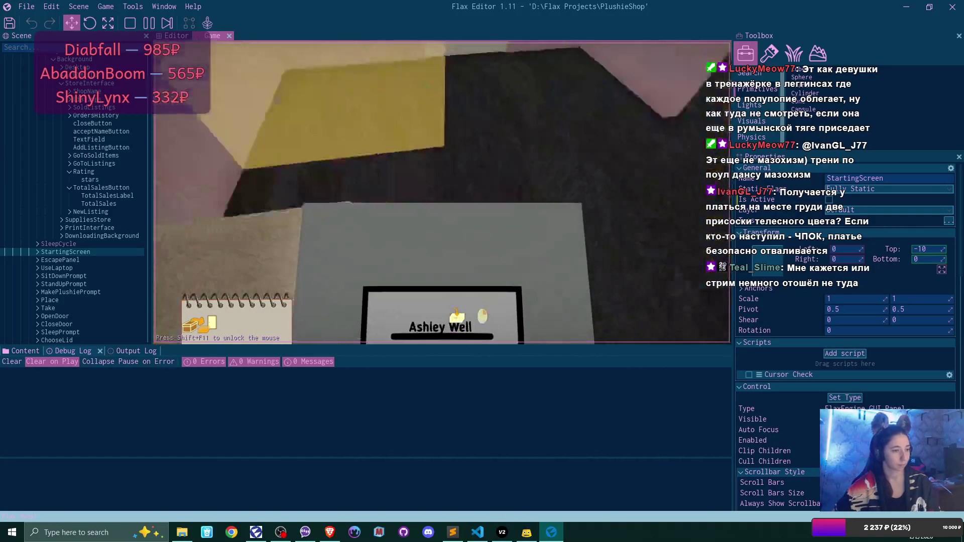
click(441, 192)
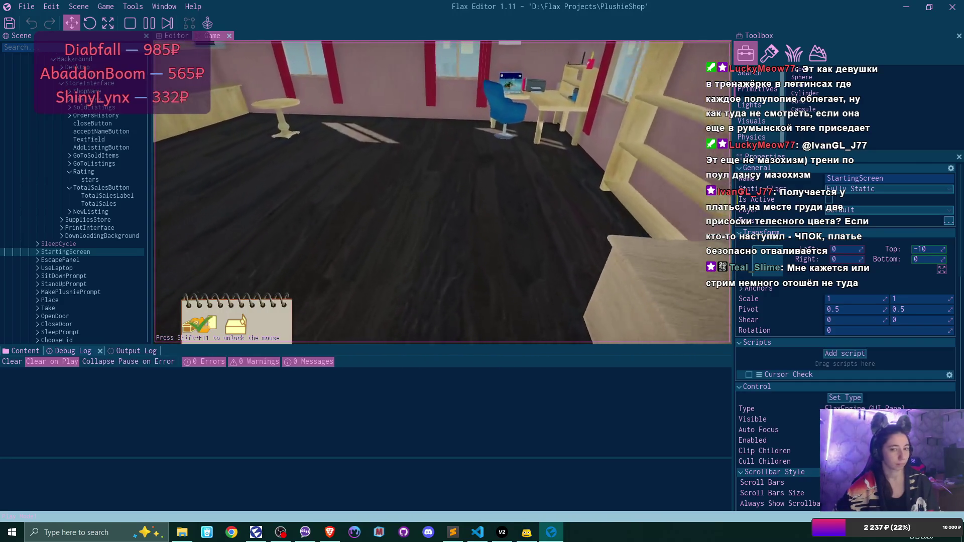
Walk to the pink bed, sleep to end the day, and wake up to the next morning.
key(w)
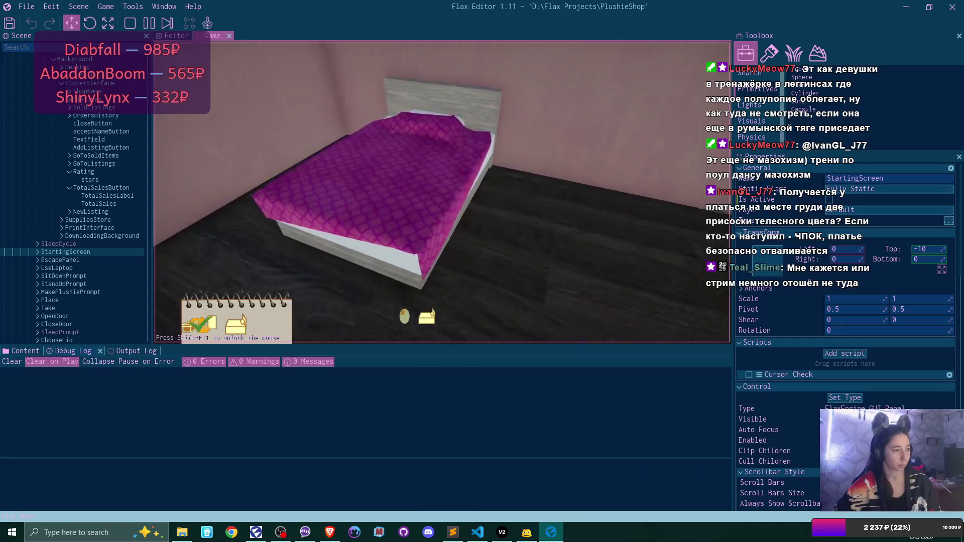
key(w)
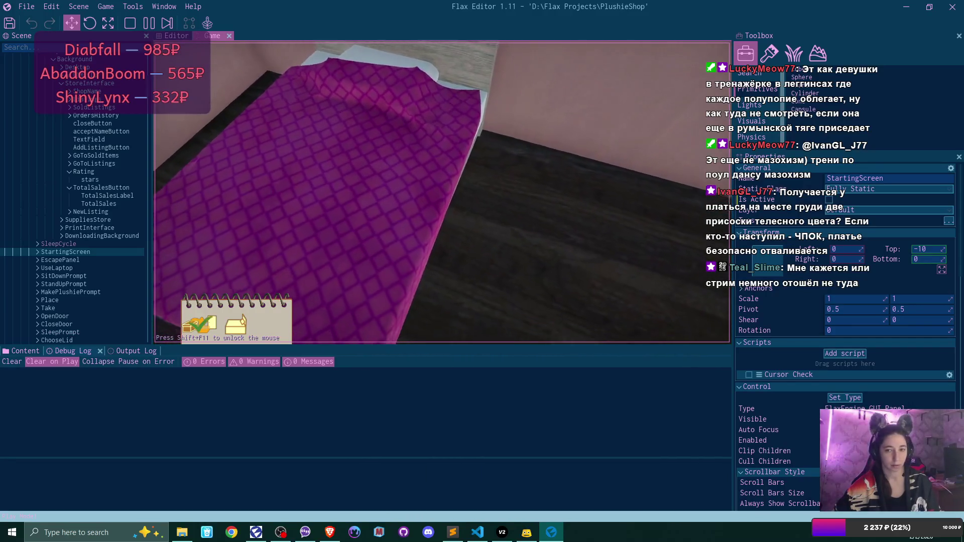
click(441, 191)
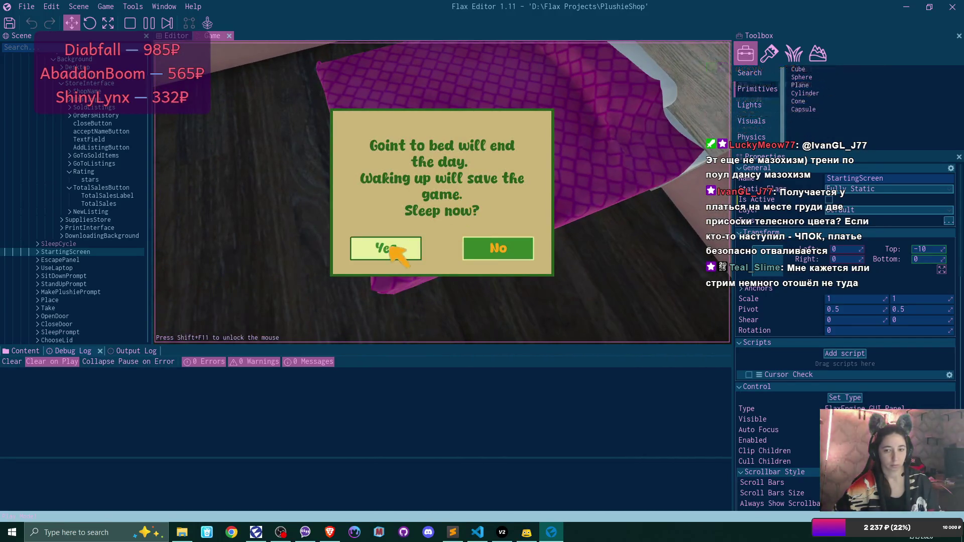
click(393, 248)
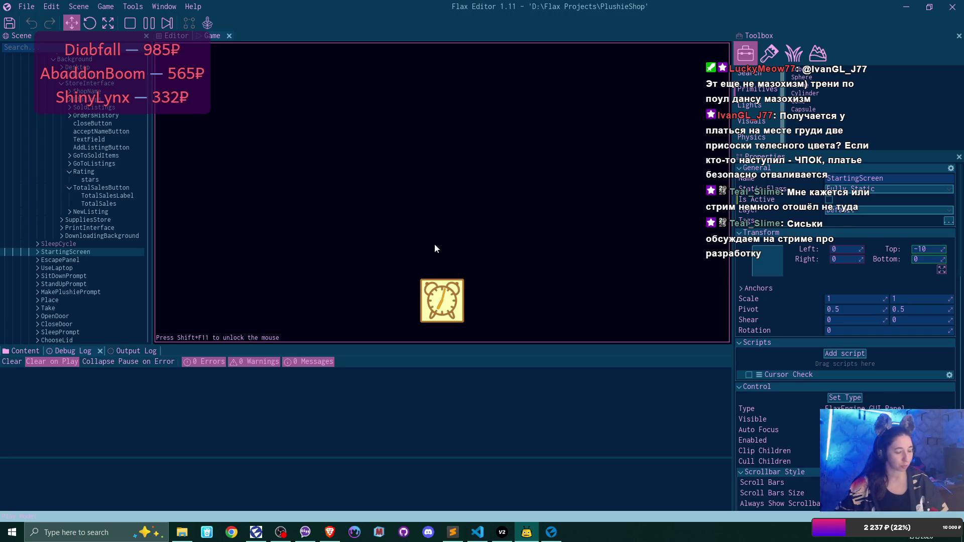
click(438, 303)
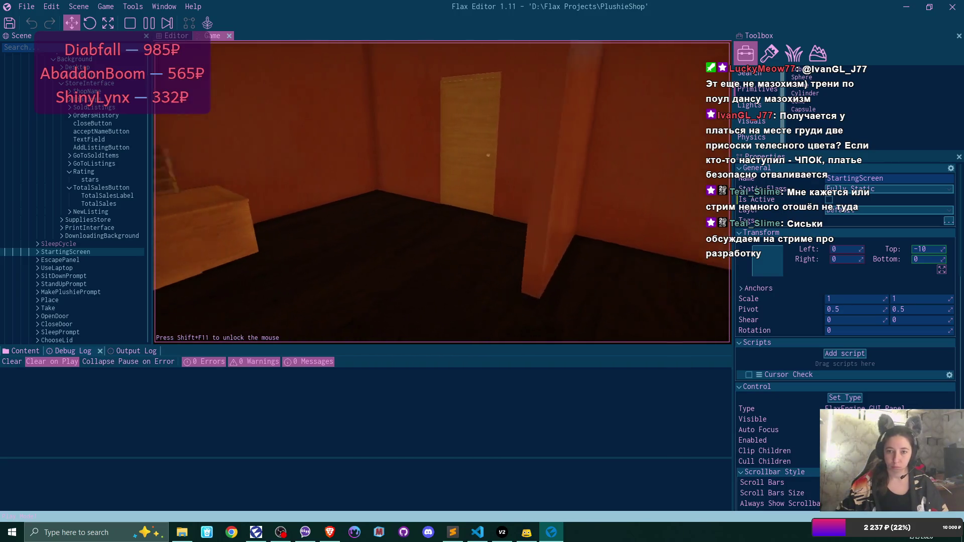
At the laptop, read the first-day congratulations letter in Bmail and close it back to the inbox.
click(441, 192)
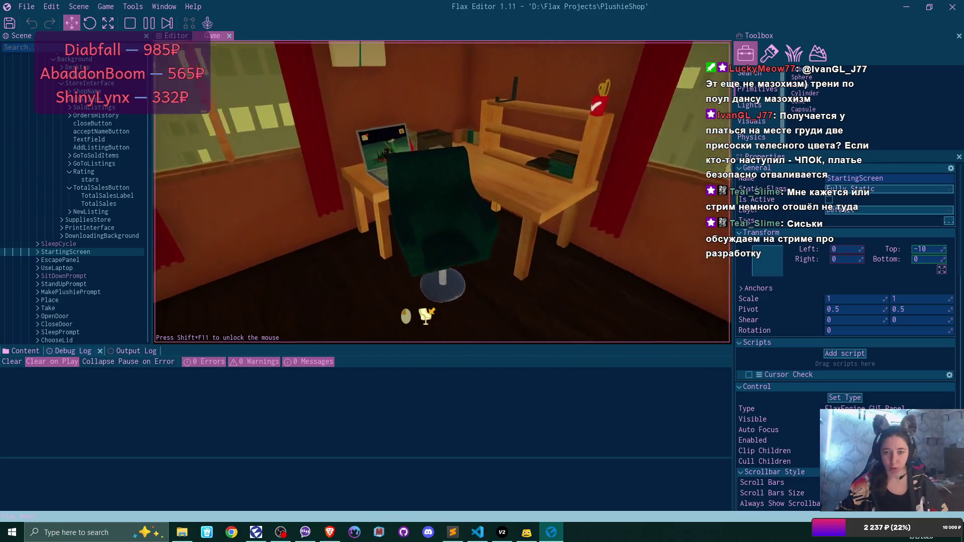
click(251, 88)
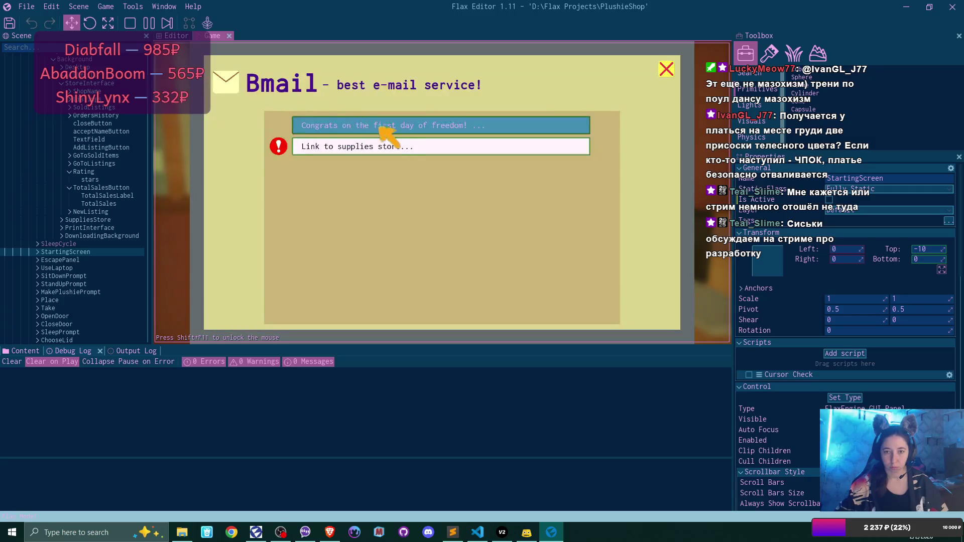
click(376, 131)
click(442, 296)
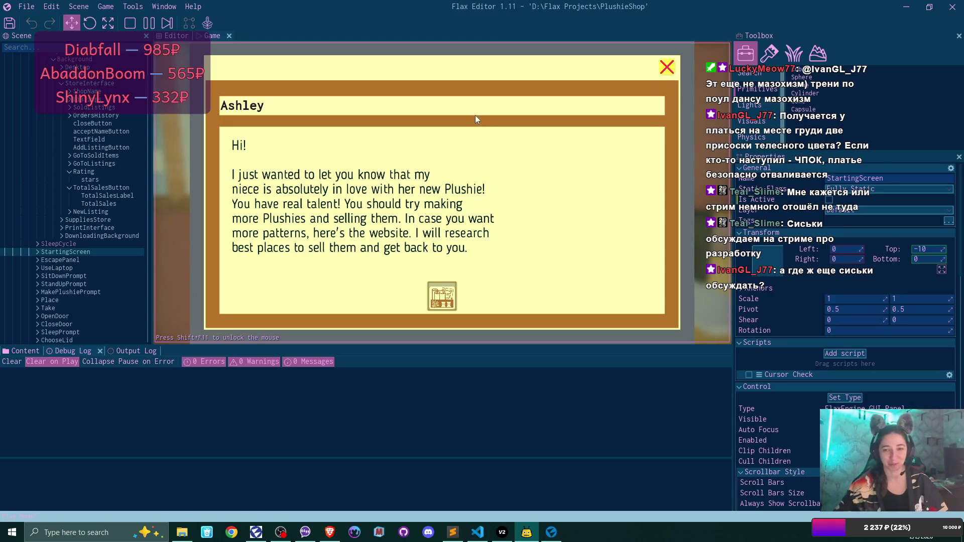
click(666, 70)
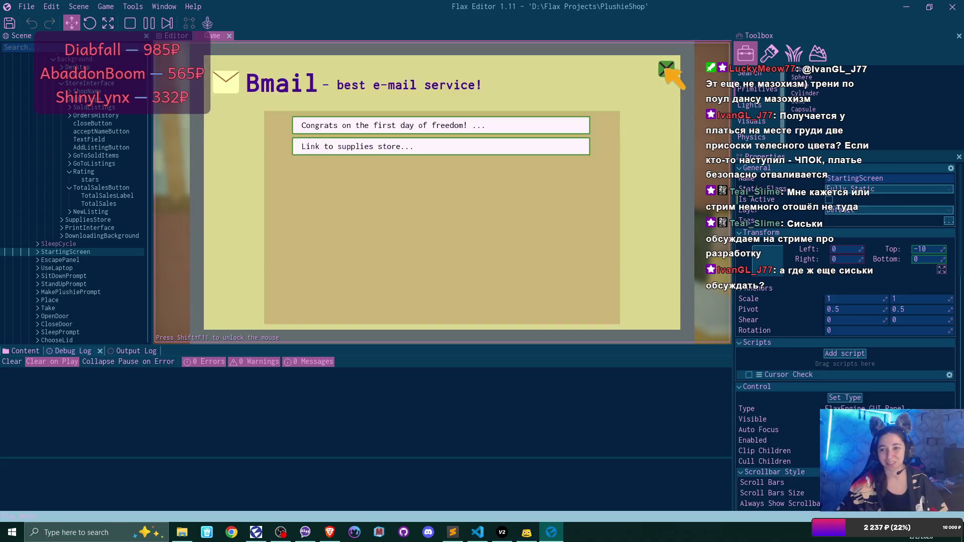
In the supplies store, add two fabric rolls to the cart.
click(666, 70)
click(287, 96)
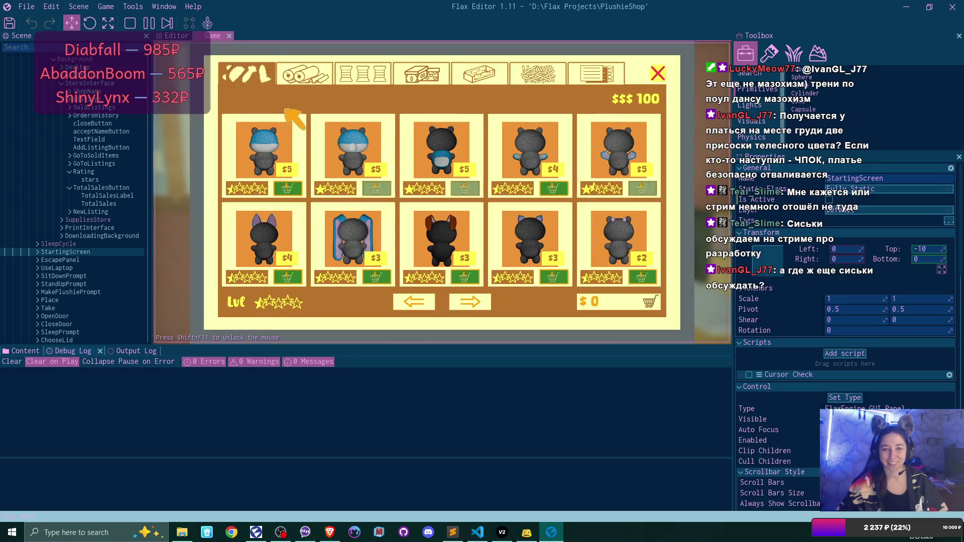
click(301, 74)
click(293, 277)
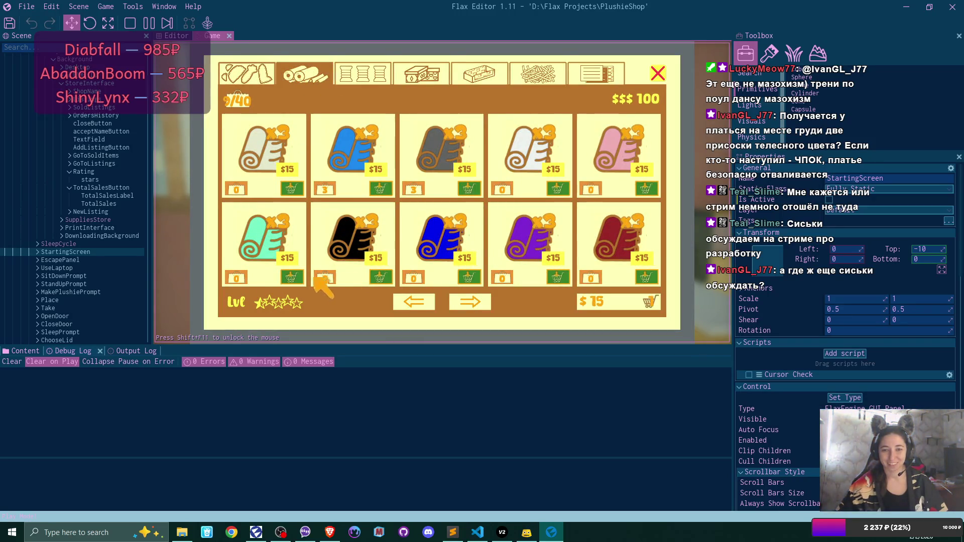
click(645, 189)
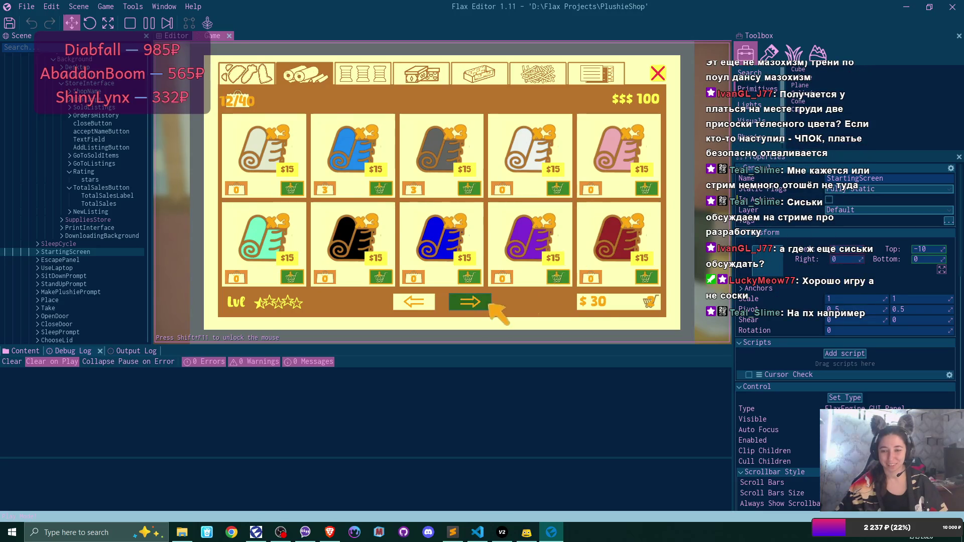
click(648, 302)
click(260, 302)
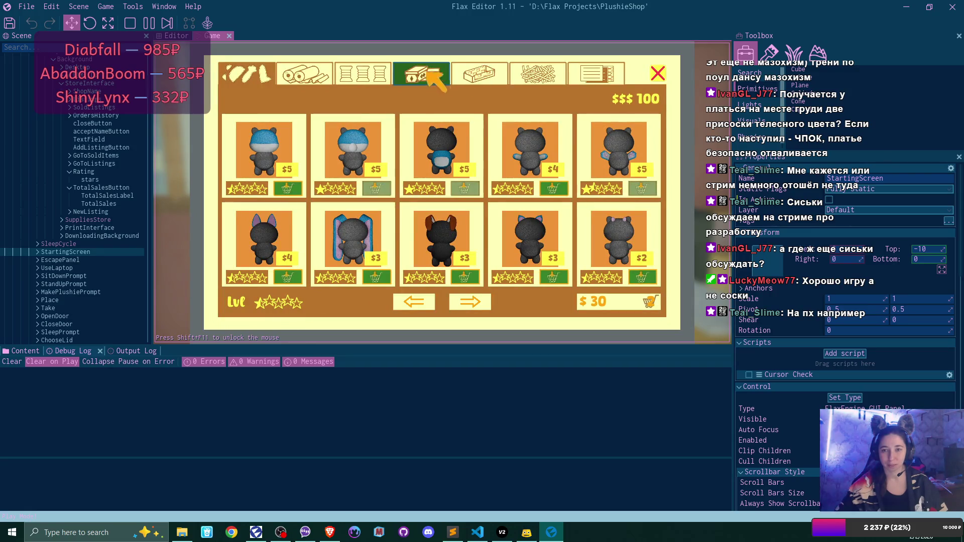
Add three boxes, including the black one, and check out, leaving 40 money.
click(432, 72)
click(379, 188)
click(467, 190)
click(558, 188)
click(624, 301)
click(619, 305)
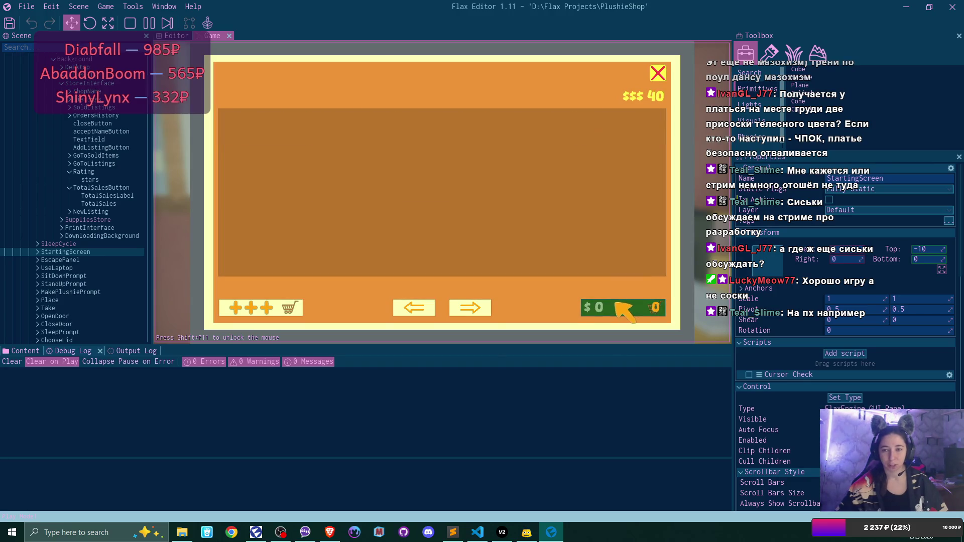
click(657, 73)
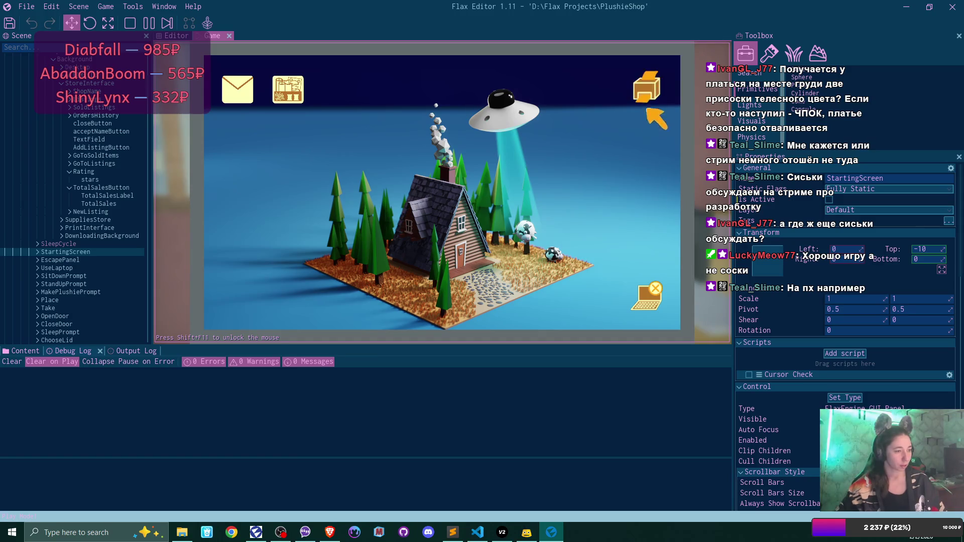
Leave the laptop, walk across the room, then sit back down and reopen Bmail.
click(650, 300)
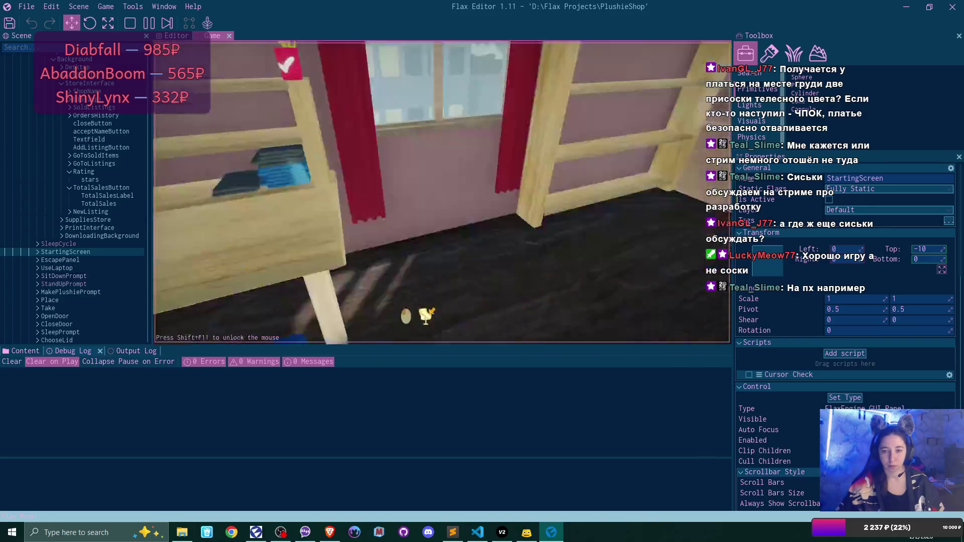
key(w)
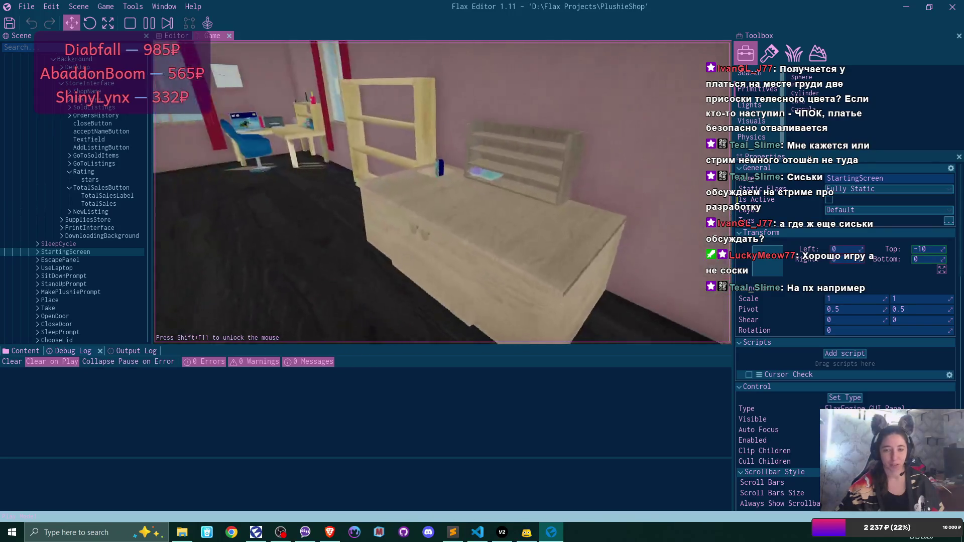
key(w)
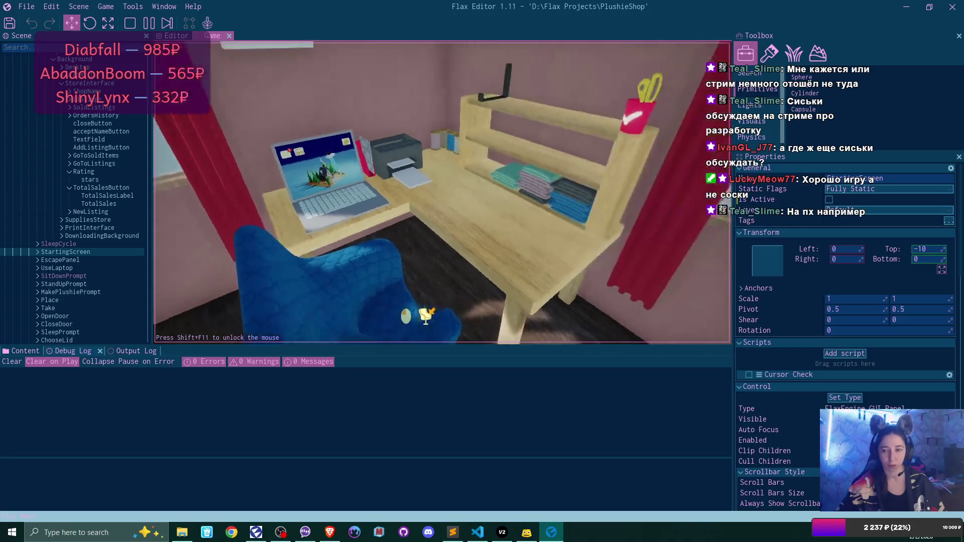
key(e)
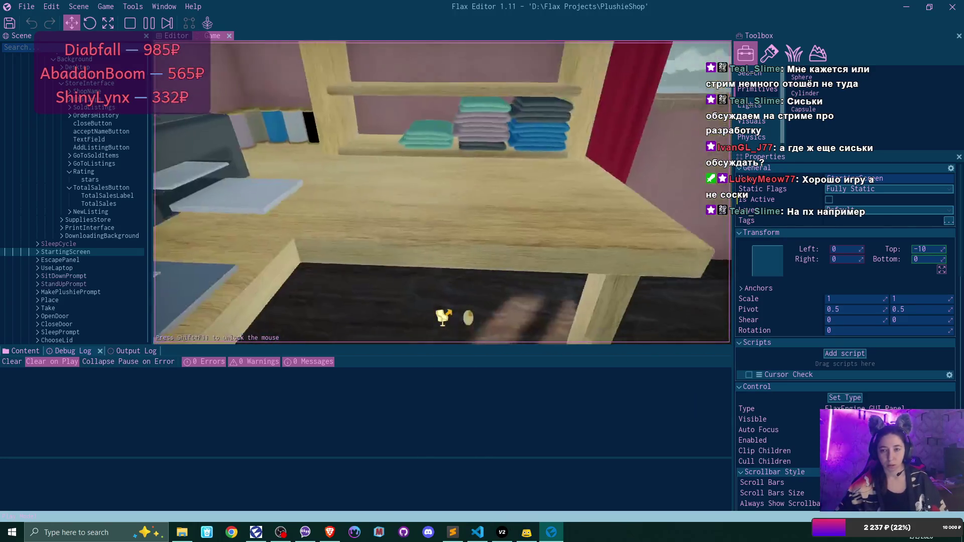
click(235, 88)
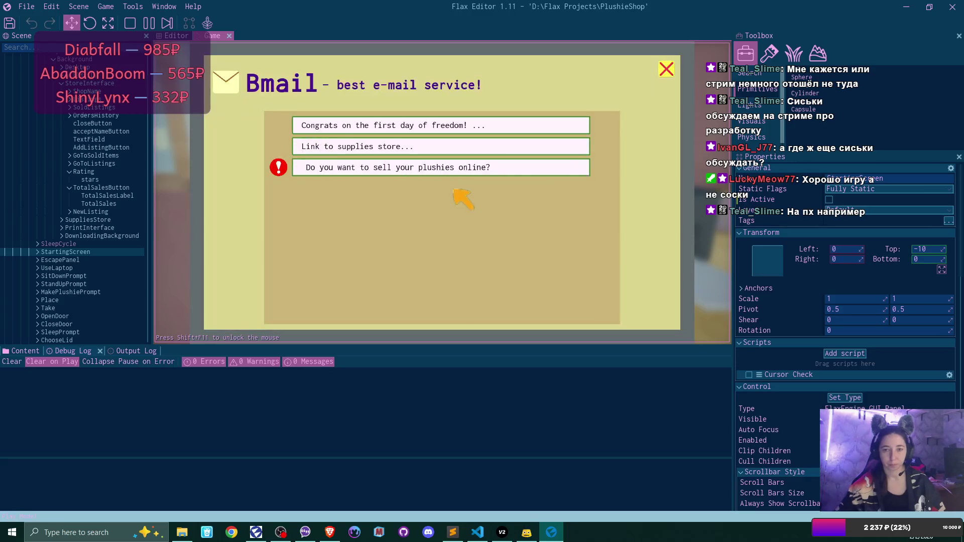
Open the selling-online email and follow its link to unlock an online shop.
click(442, 167)
click(442, 295)
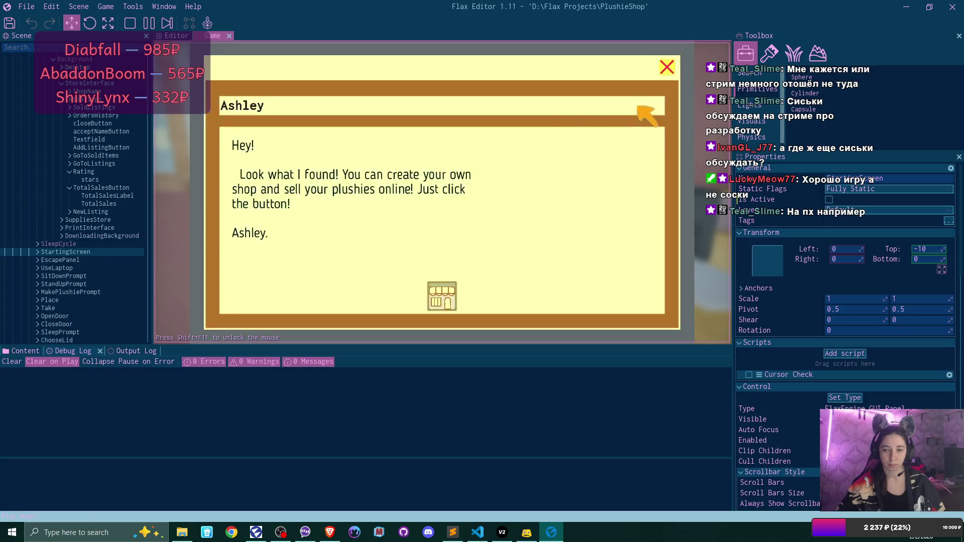
click(667, 66)
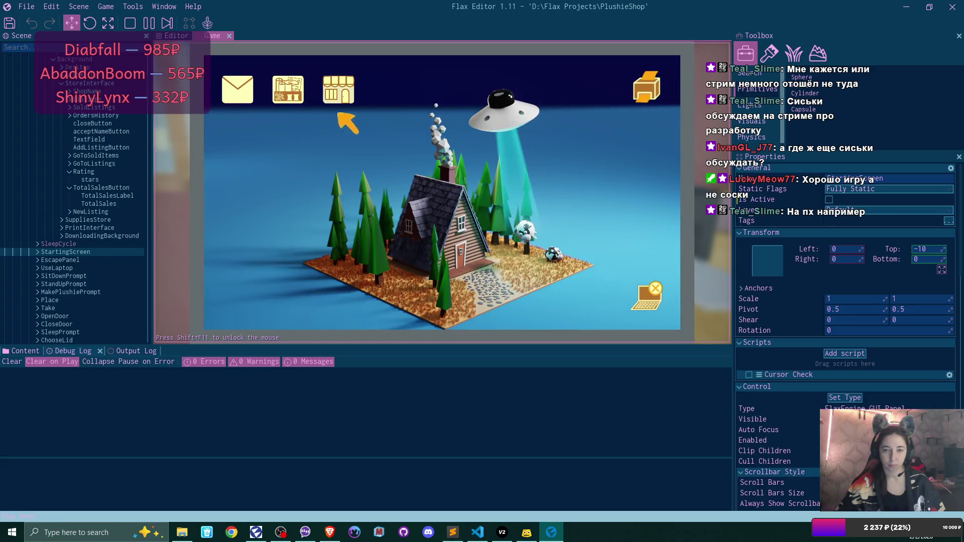
Name the newly unlocked online shop 'BestPlushies'.
click(340, 96)
click(473, 192)
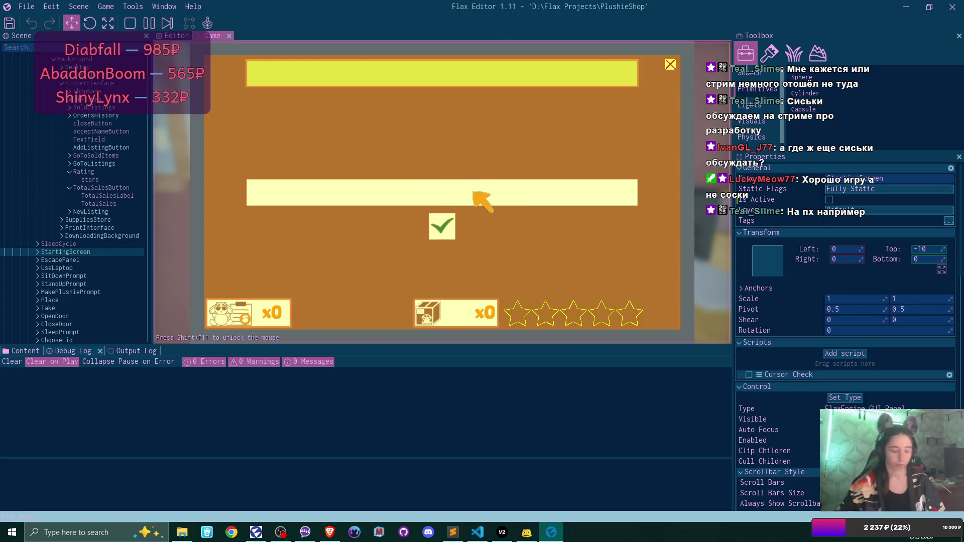
click(474, 192)
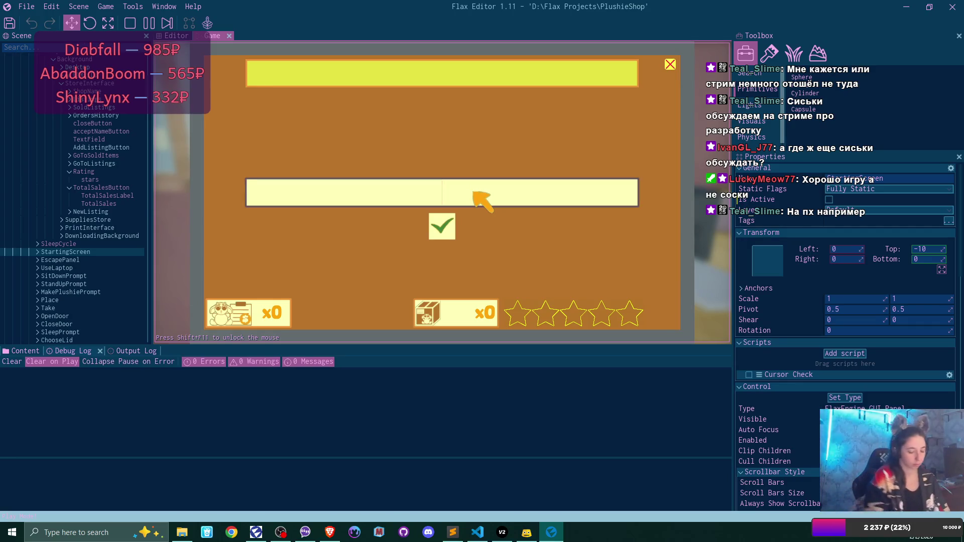
text(BestPlushies)
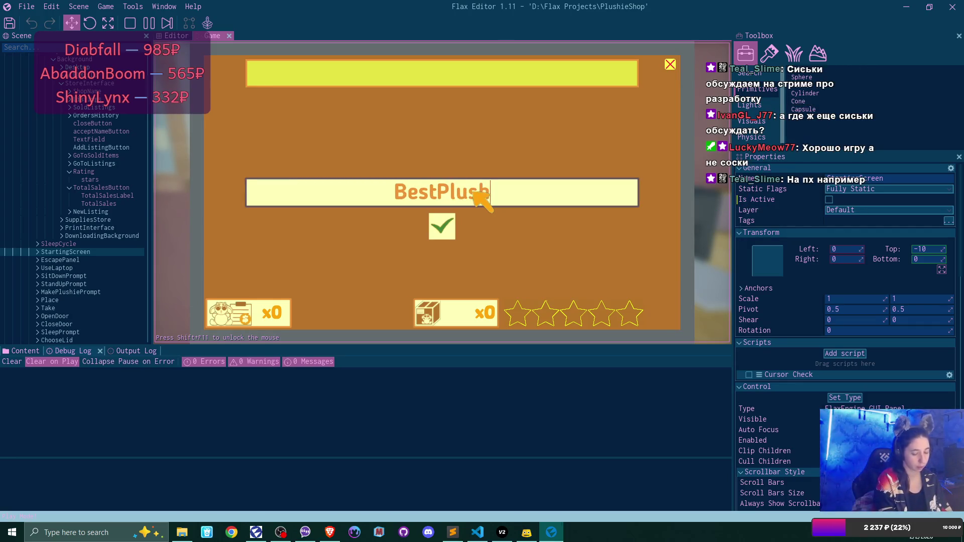
click(444, 228)
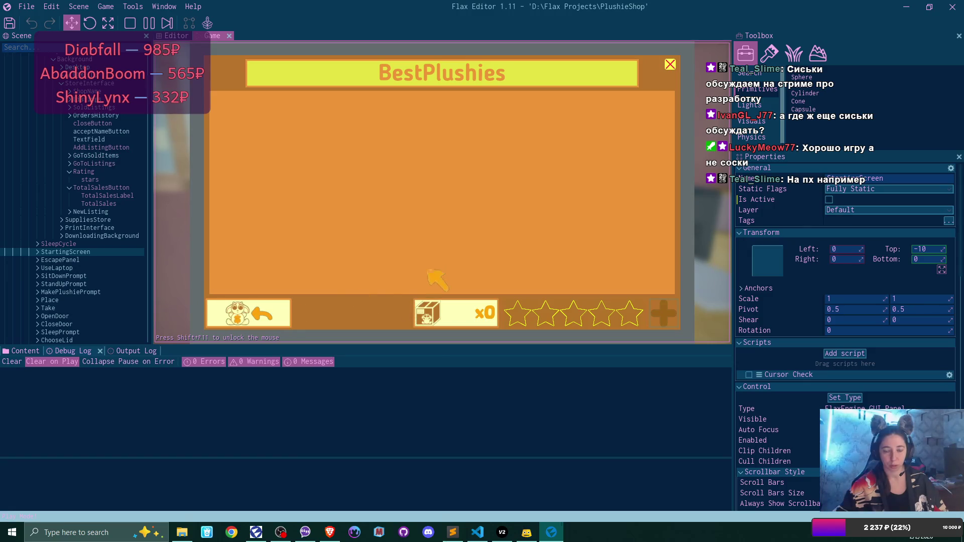
click(294, 309)
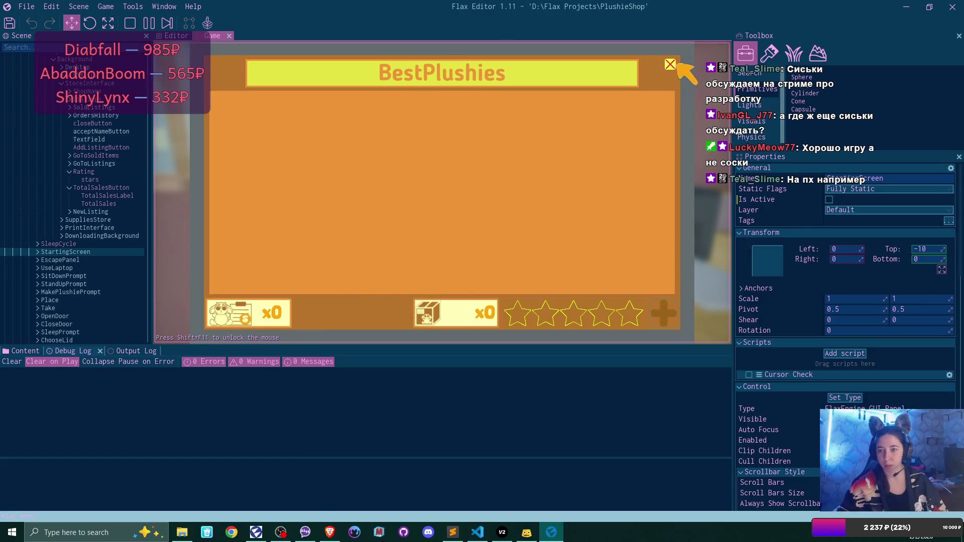
click(670, 64)
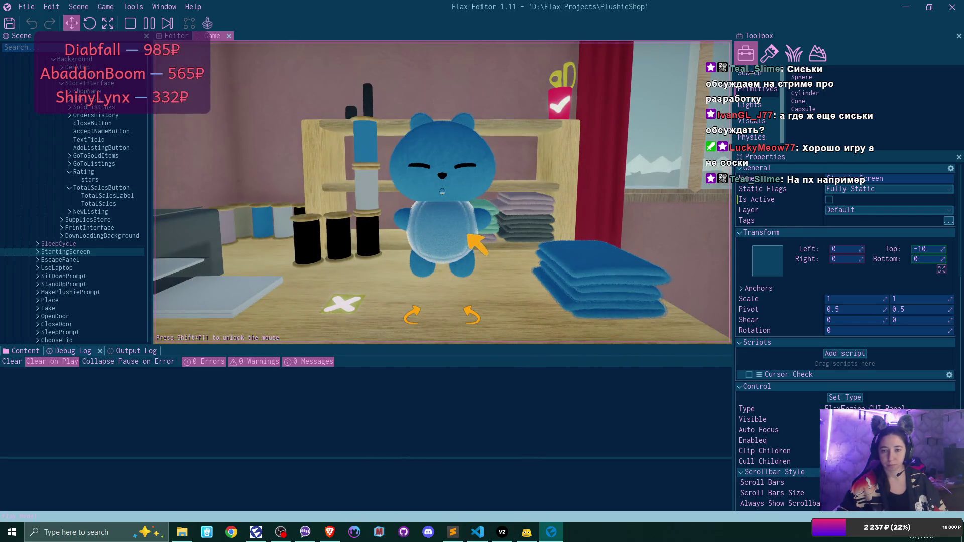
Turn the plushie into a rabbit and cycle its fabric colours, giving it teal ears.
click(443, 317)
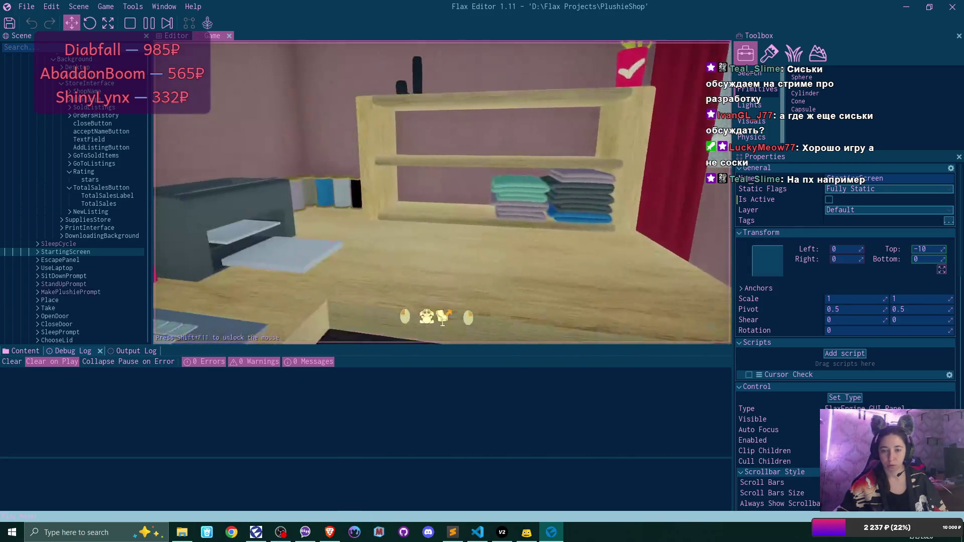
click(443, 317)
click(600, 274)
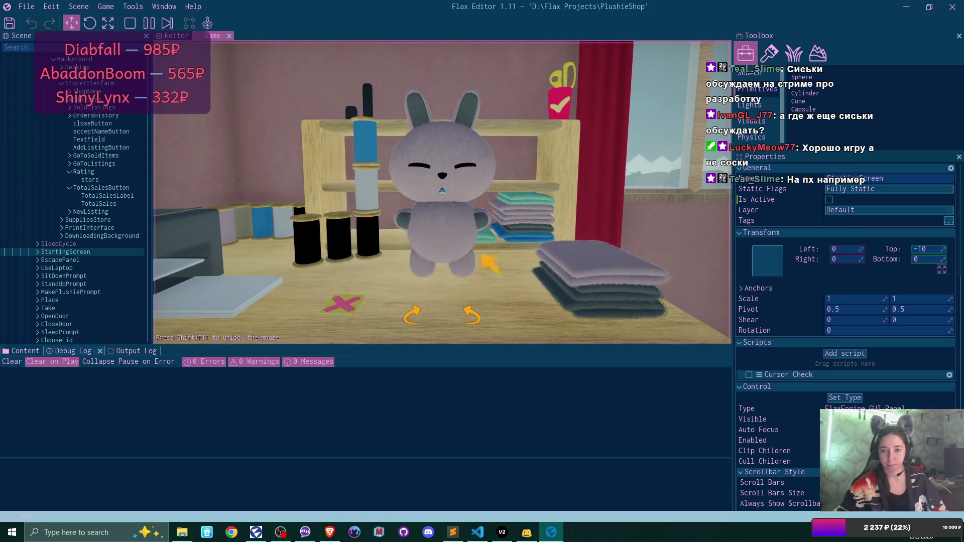
click(605, 301)
click(623, 314)
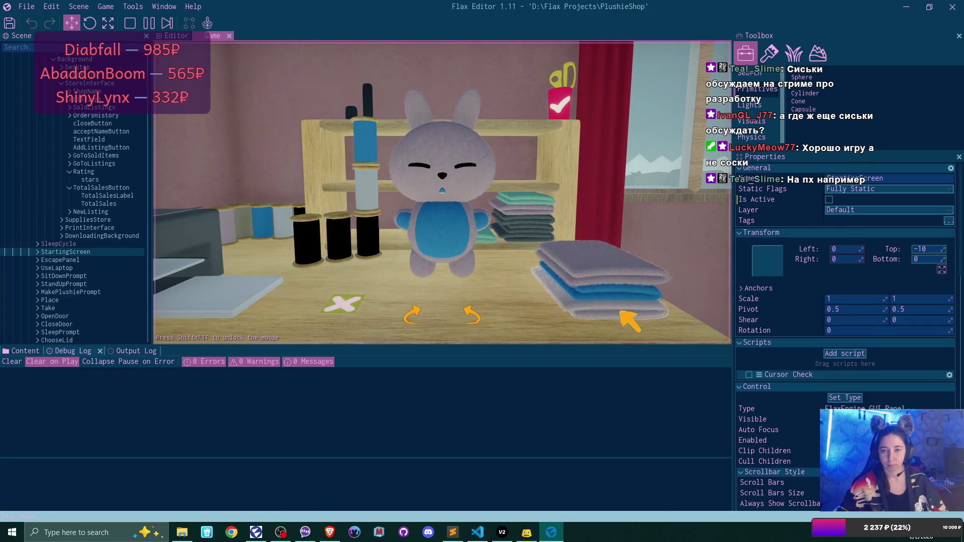
click(623, 313)
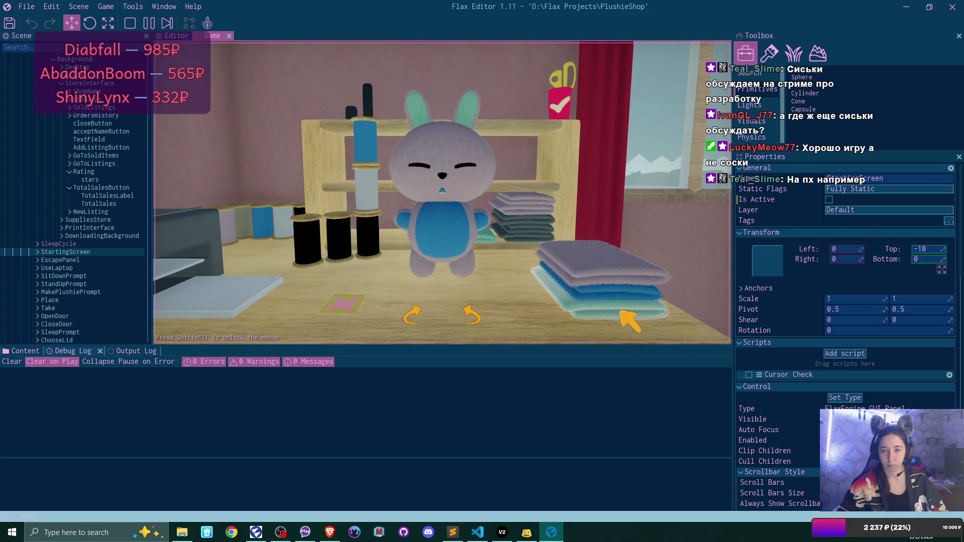
Make the rabbit grey all over, give it angry blue eyes, and finish it.
click(619, 291)
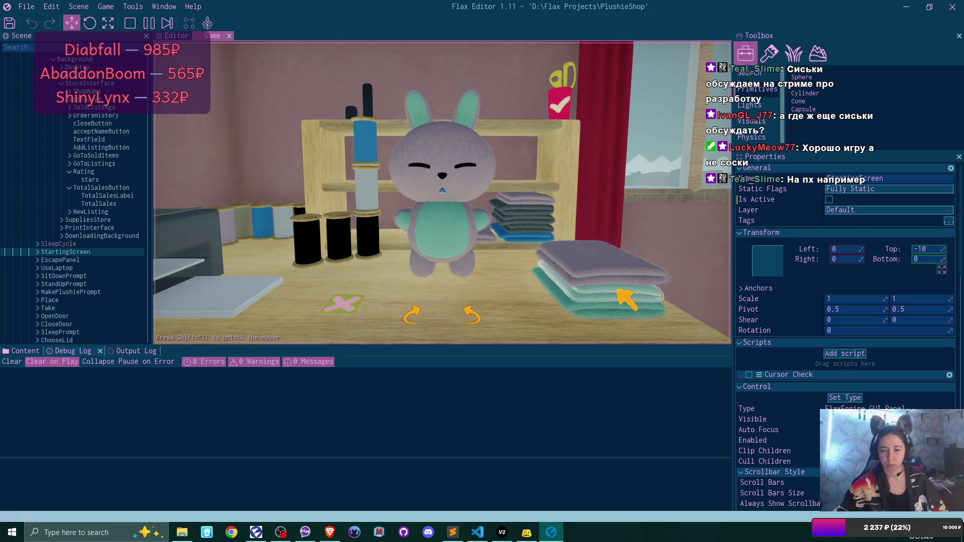
click(618, 290)
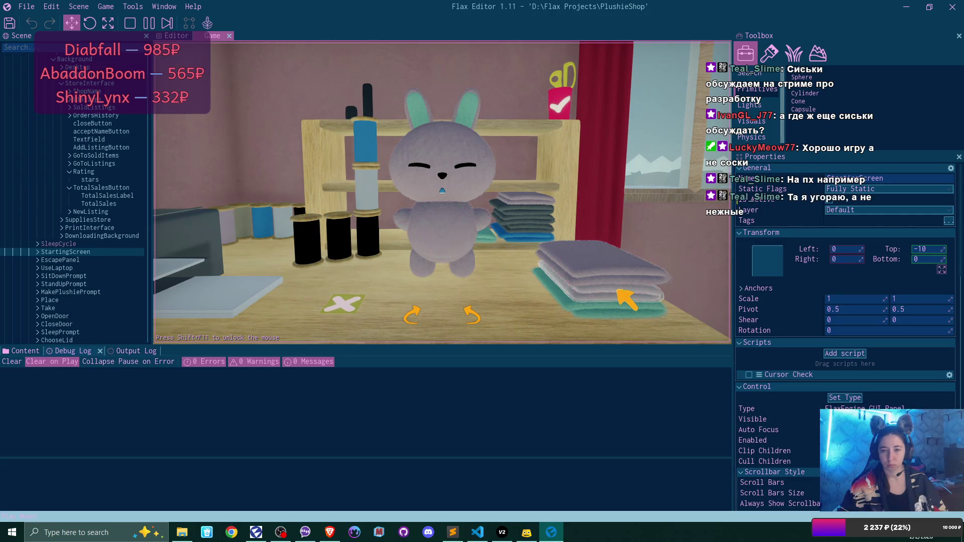
click(623, 307)
click(625, 310)
click(466, 160)
click(469, 158)
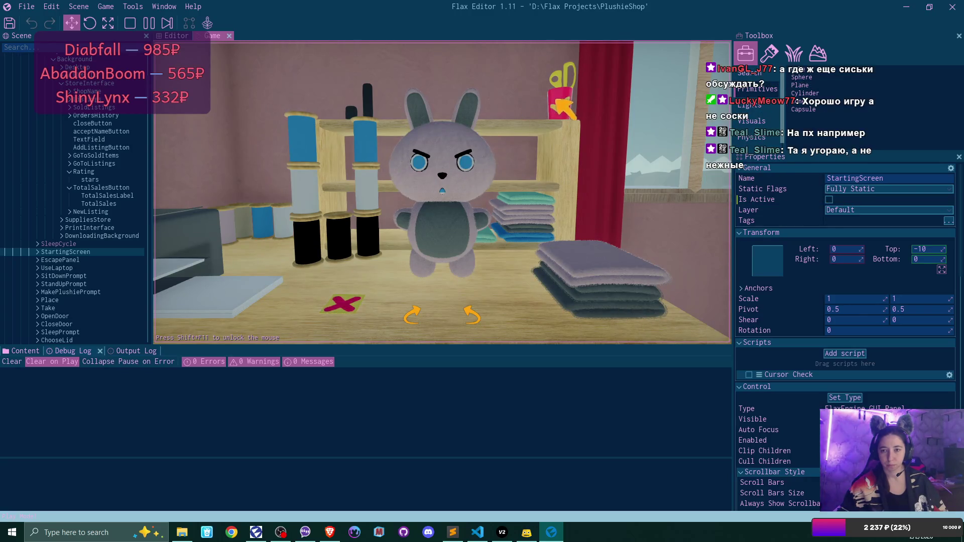
click(334, 304)
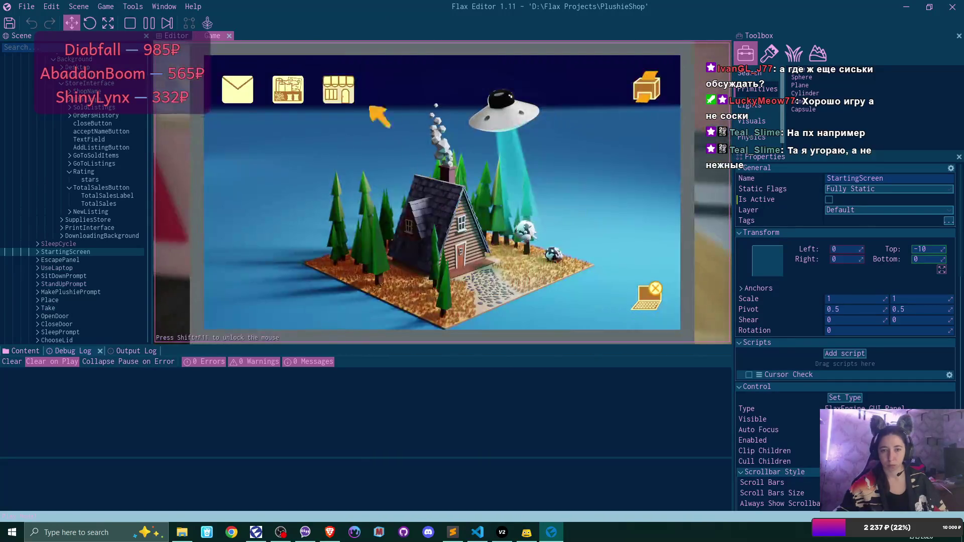
Create two BestPlushies listings: teal bear at $20 and grey angry bunny at $25.
click(345, 91)
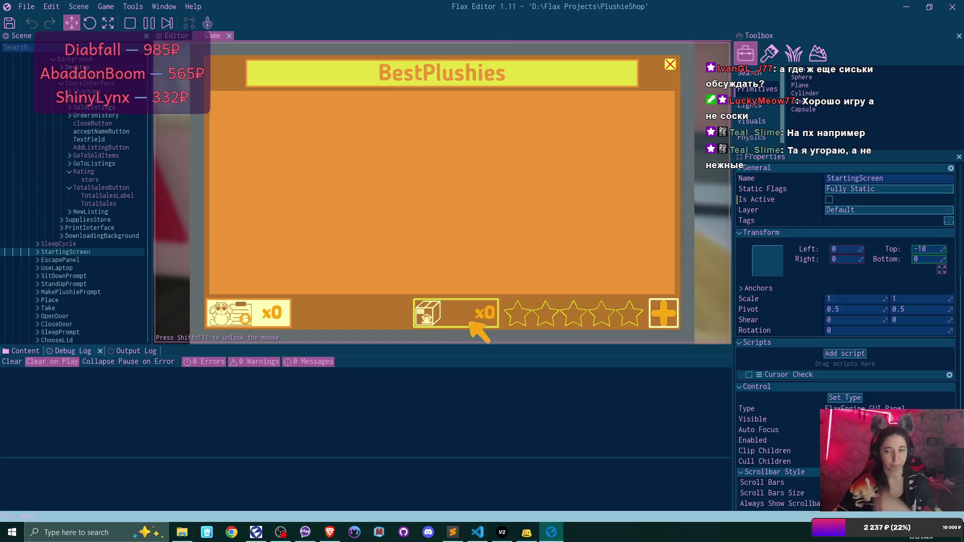
click(659, 314)
click(433, 288)
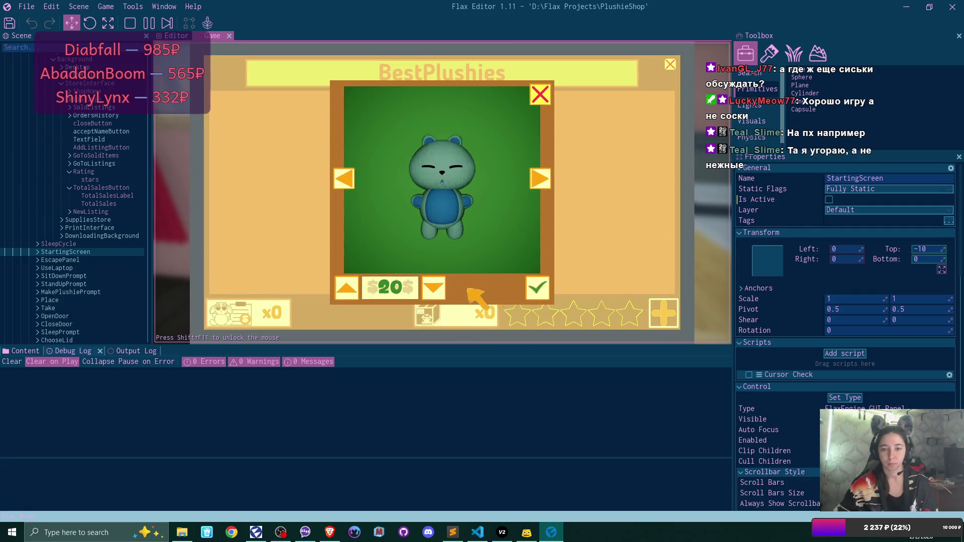
click(537, 287)
click(664, 312)
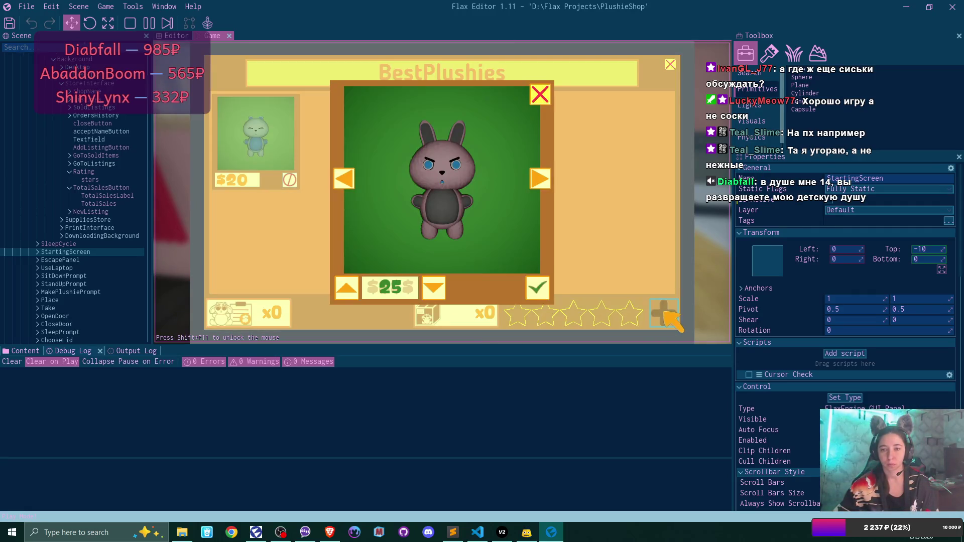
click(537, 290)
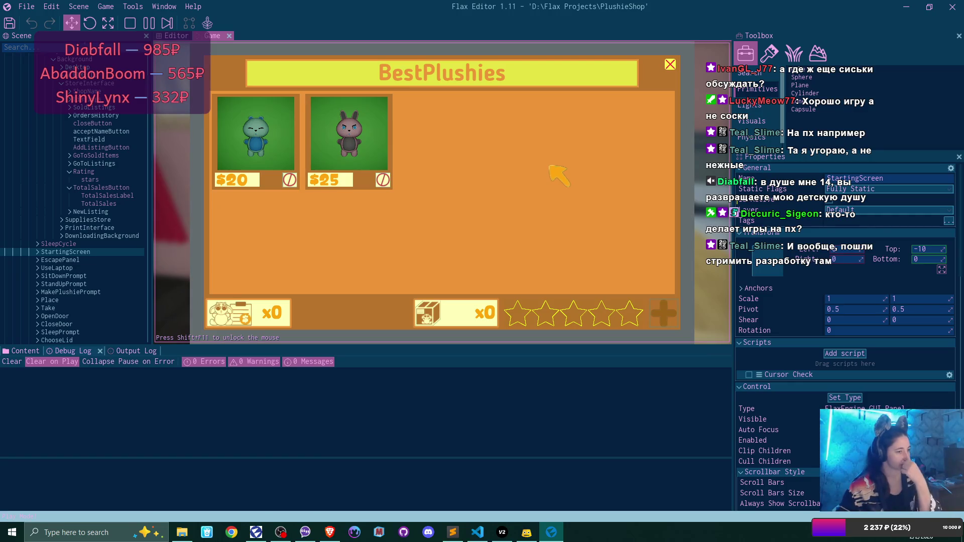
Leave the laptop and set the blue shipping box on top of the desk.
click(669, 61)
click(639, 290)
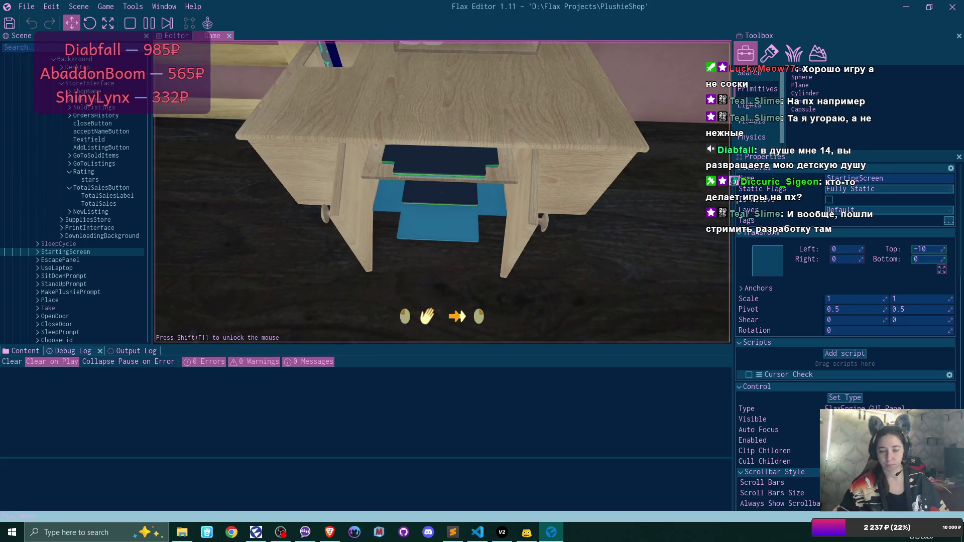
click(441, 192)
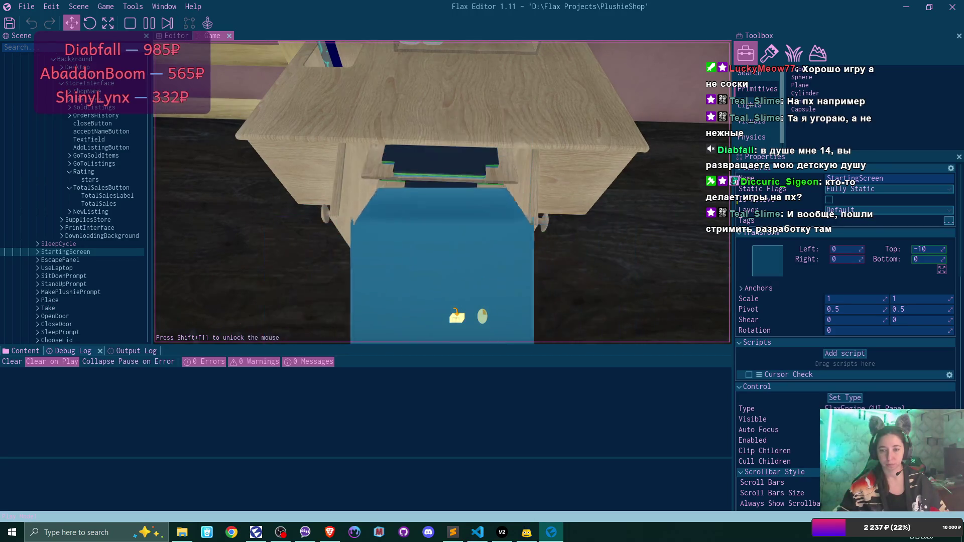
click(441, 191)
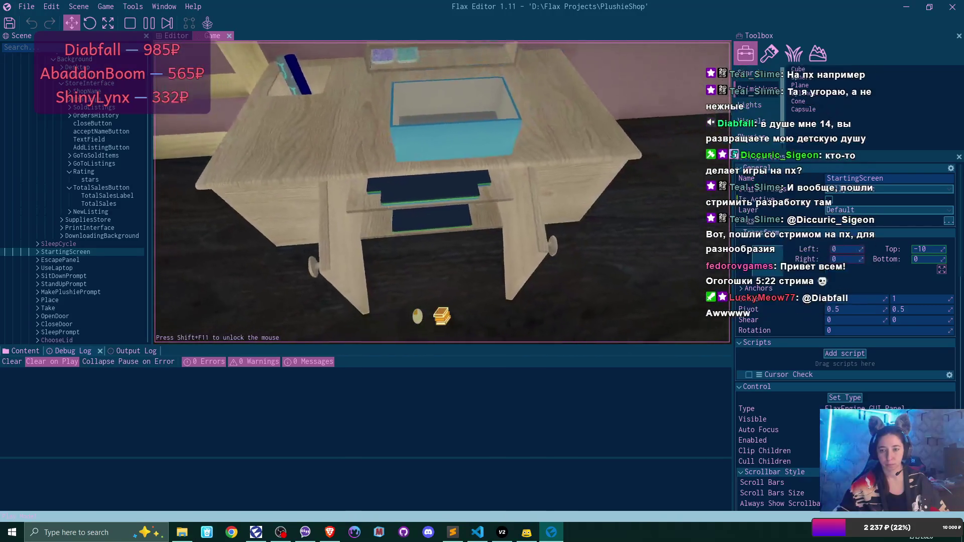
click(442, 192)
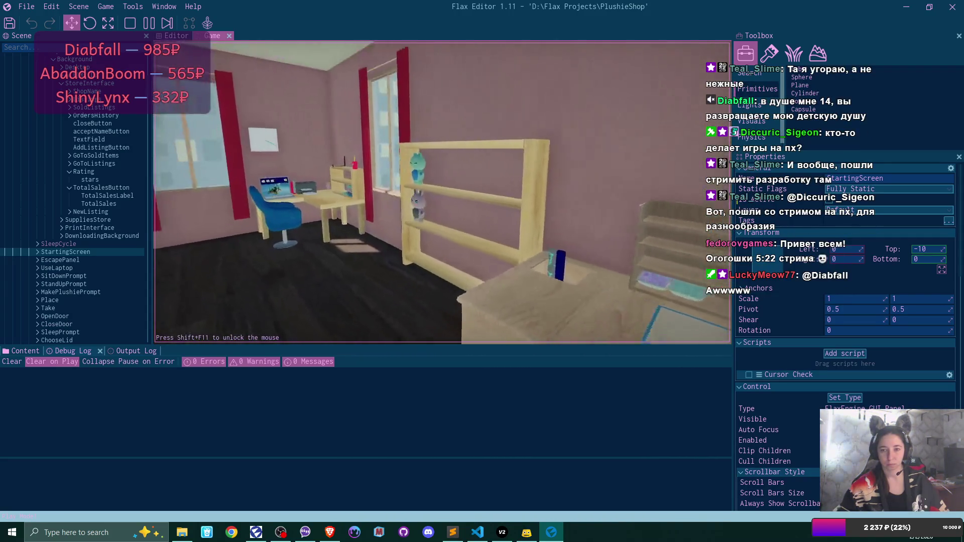
Pick up the teal bear and grey bunny from the shelf, then reopen BestPlushies.
click(442, 192)
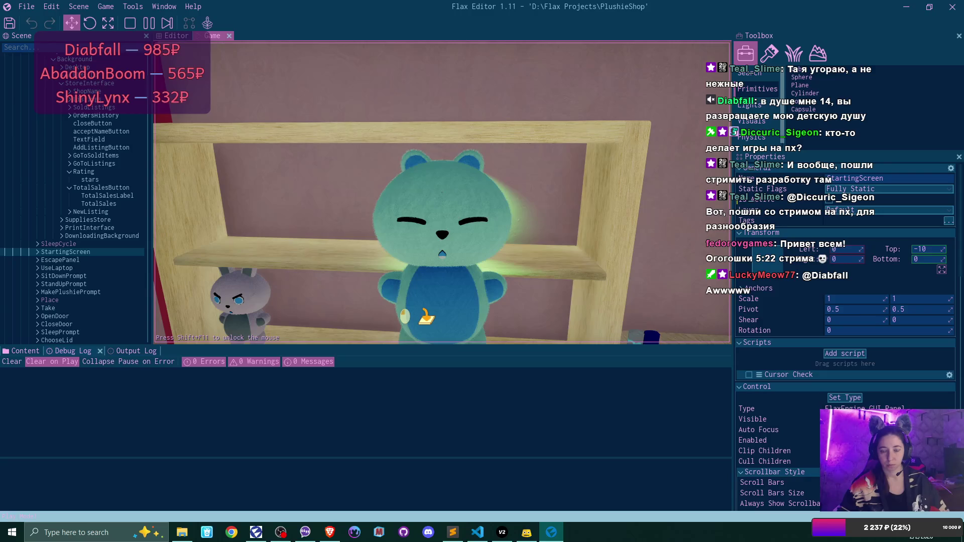
click(442, 192)
click(441, 192)
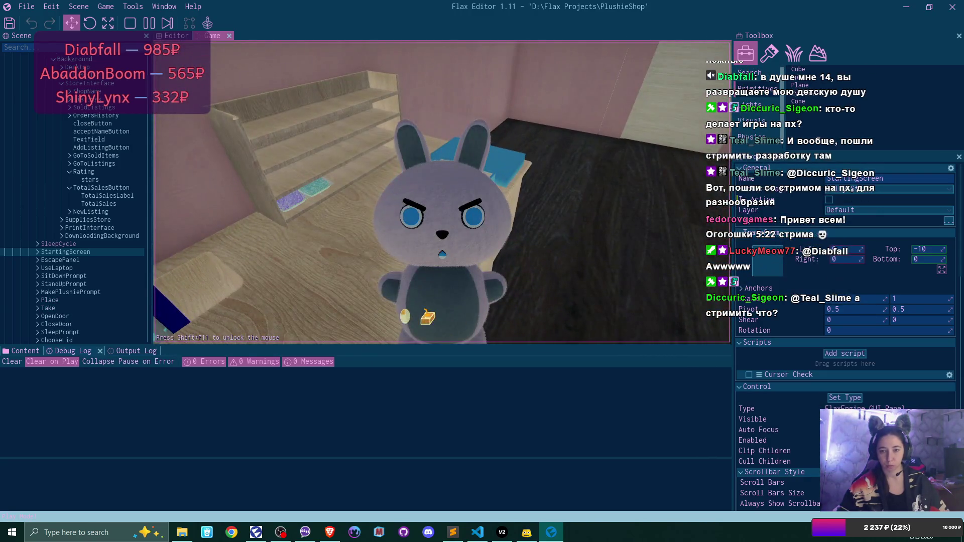
click(442, 191)
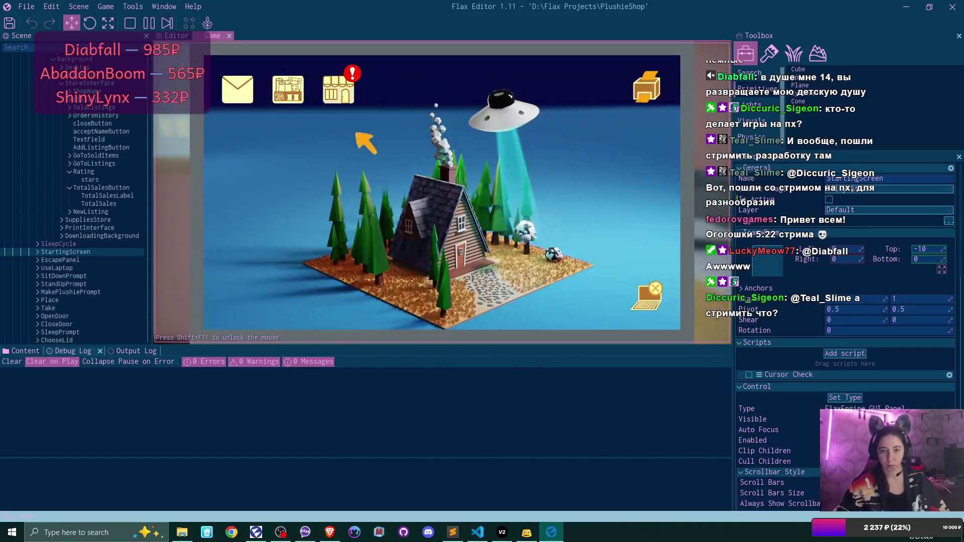
click(325, 86)
Review the two received orders, their shipping addresses and plushie previews.
click(296, 309)
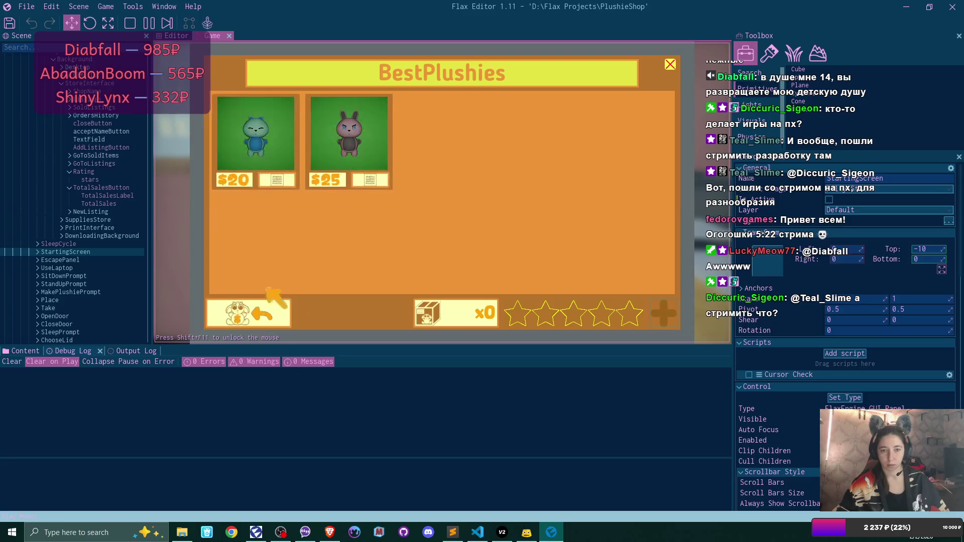
click(283, 178)
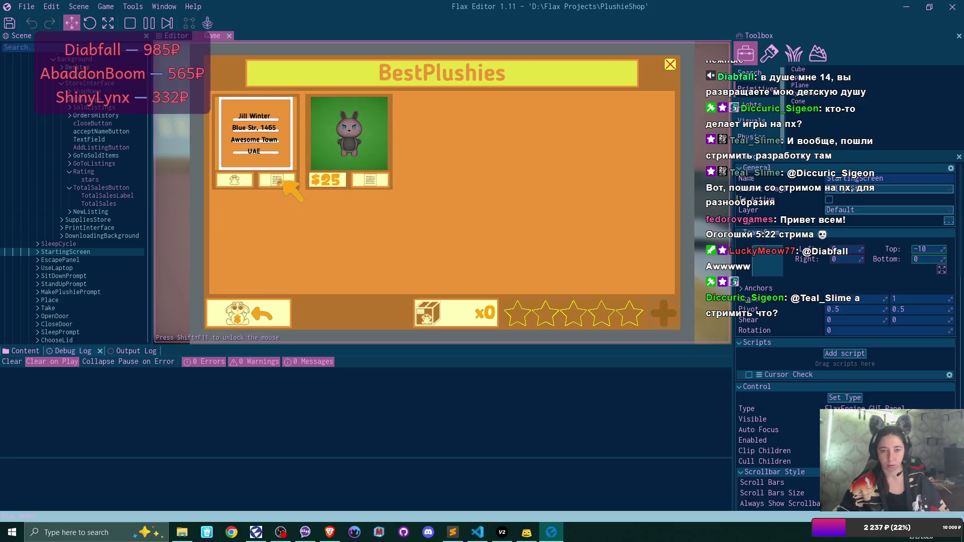
click(372, 179)
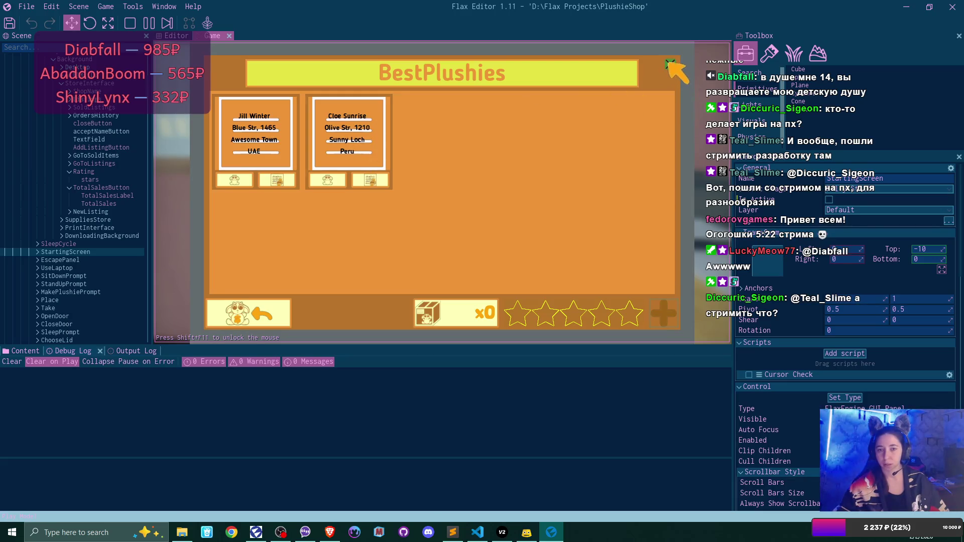
click(669, 63)
click(652, 82)
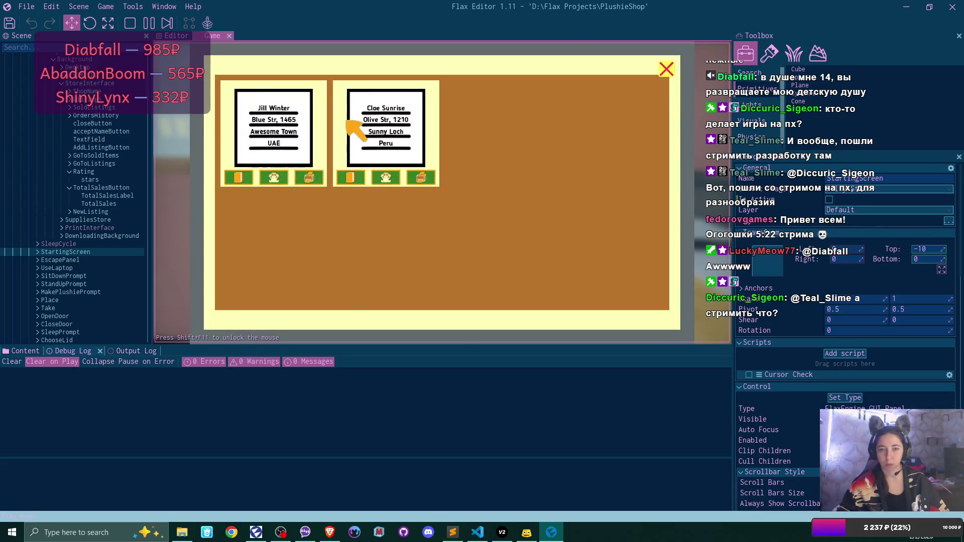
click(274, 179)
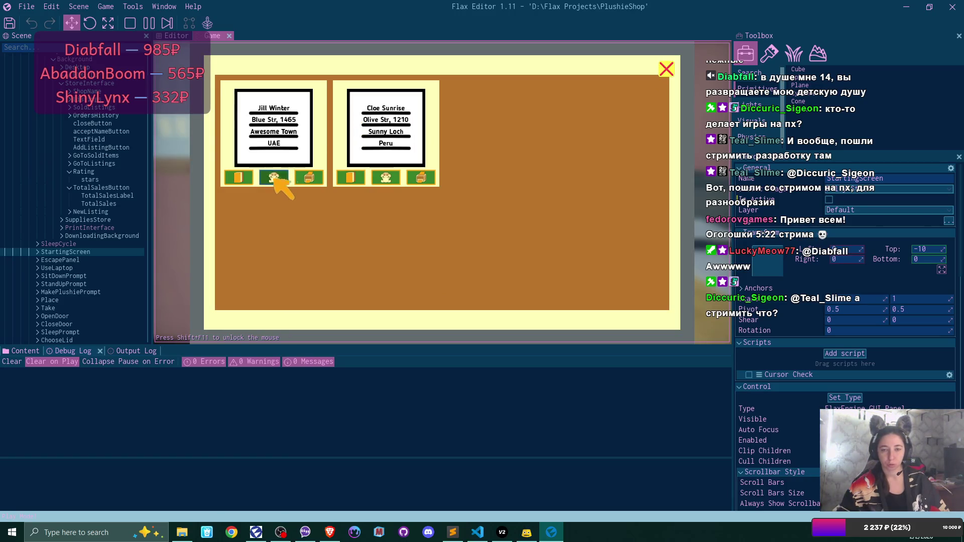
click(388, 177)
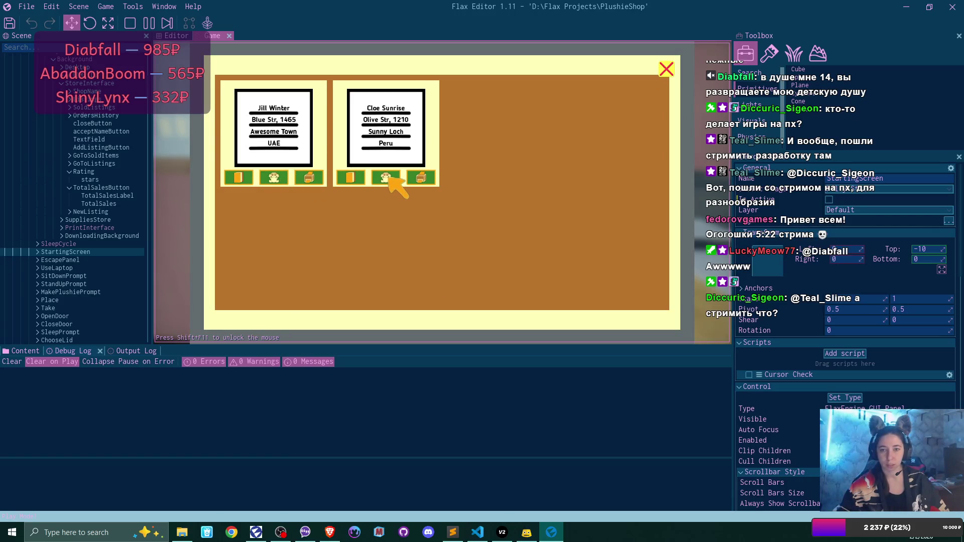
Colour the second order's package label magenta and accept it as an order card.
click(357, 178)
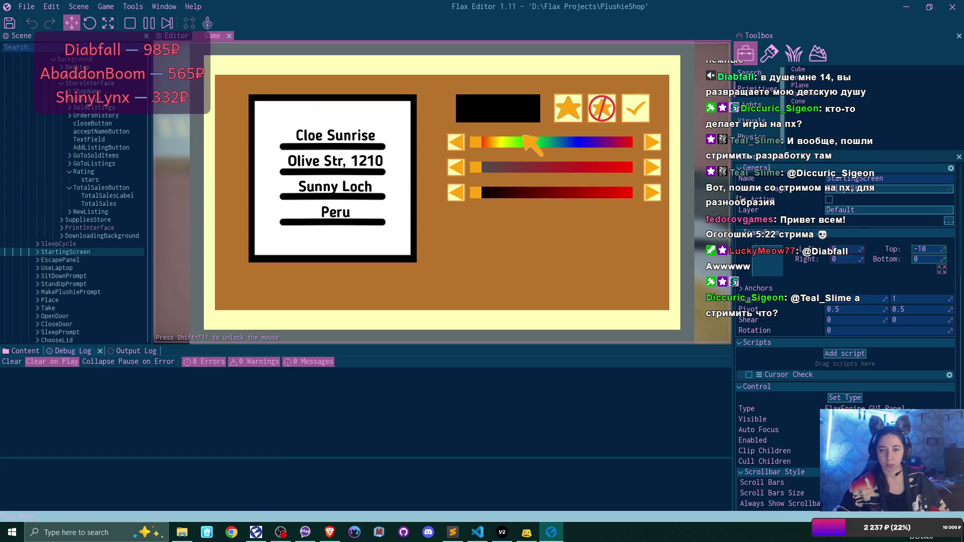
mouse_move(476, 142)
mouse_down()
mouse_move(631, 142)
mouse_move(631, 153)
mouse_up()
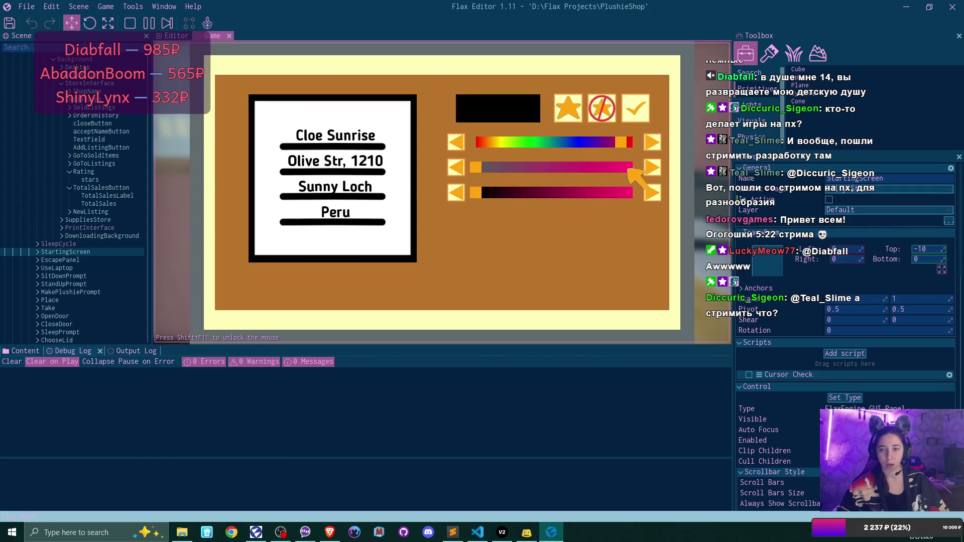
drag(602, 171, 652, 173)
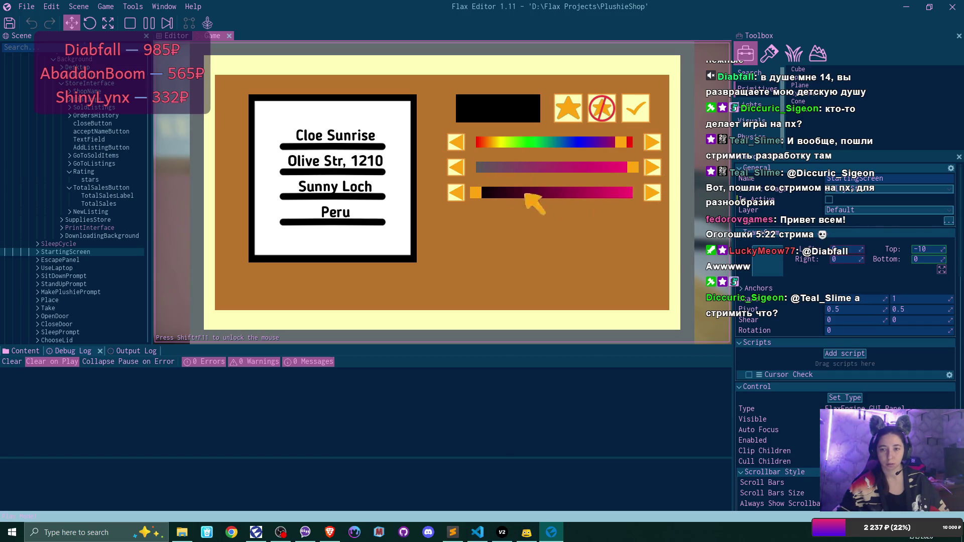
drag(475, 193, 623, 195)
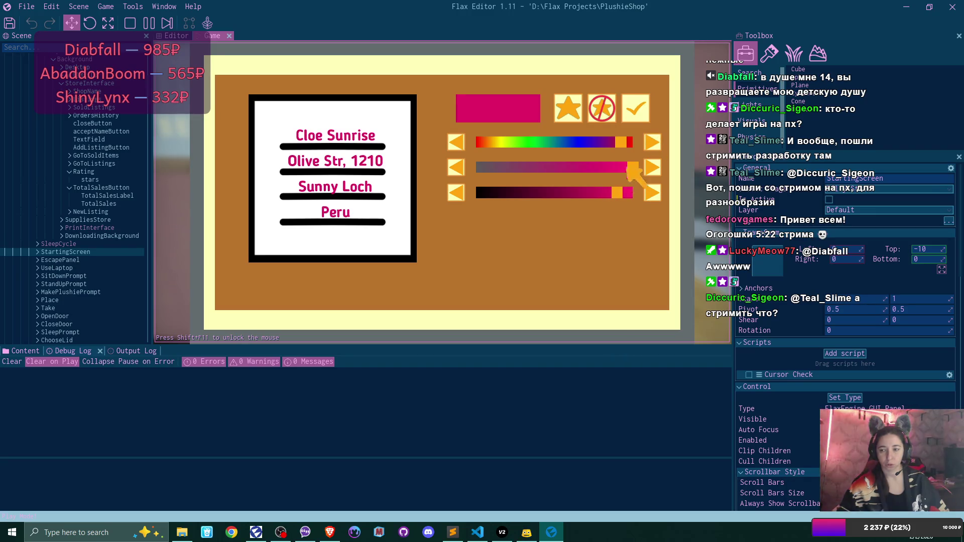
scroll(844, 351, down, 5)
scroll(843, 326, up, 5)
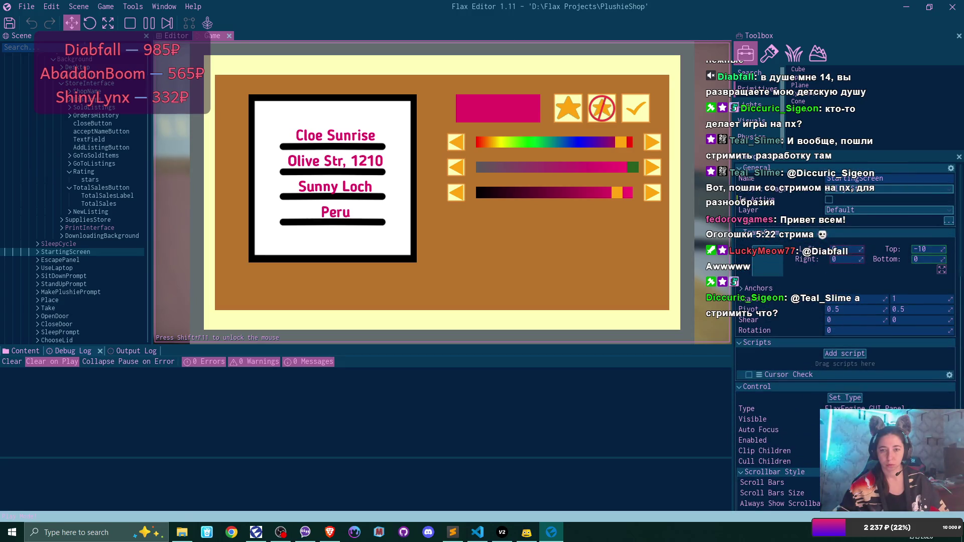
click(636, 109)
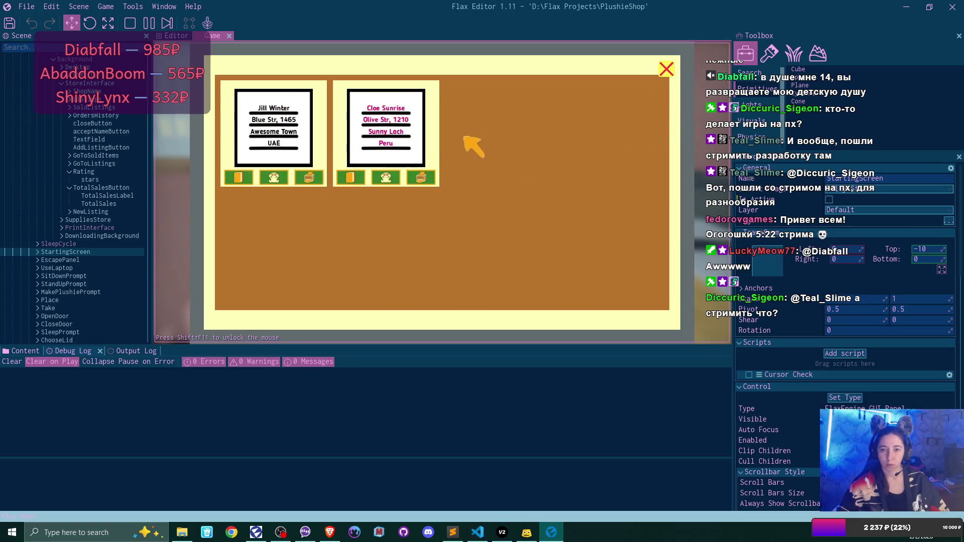
Dispatch both customer orders so none remain in the orders panel.
click(420, 175)
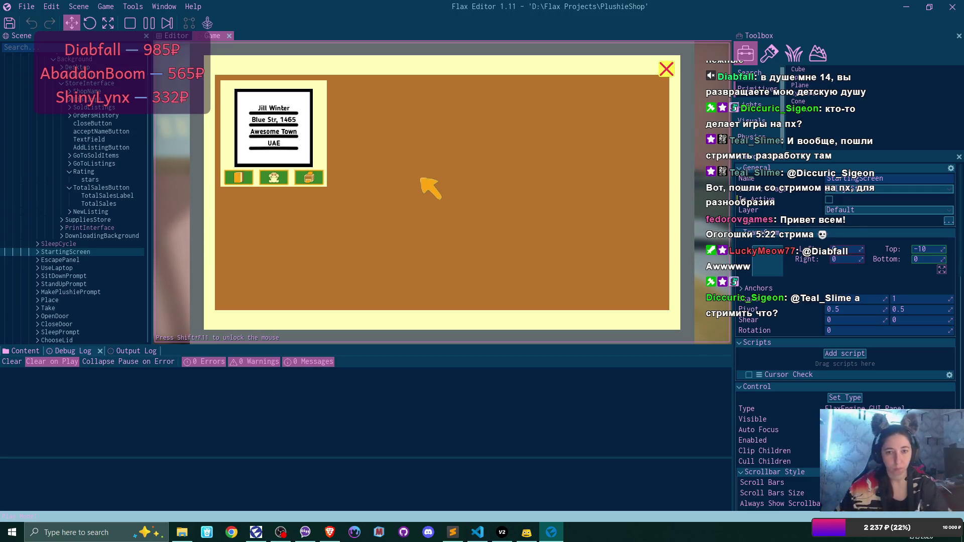
click(309, 177)
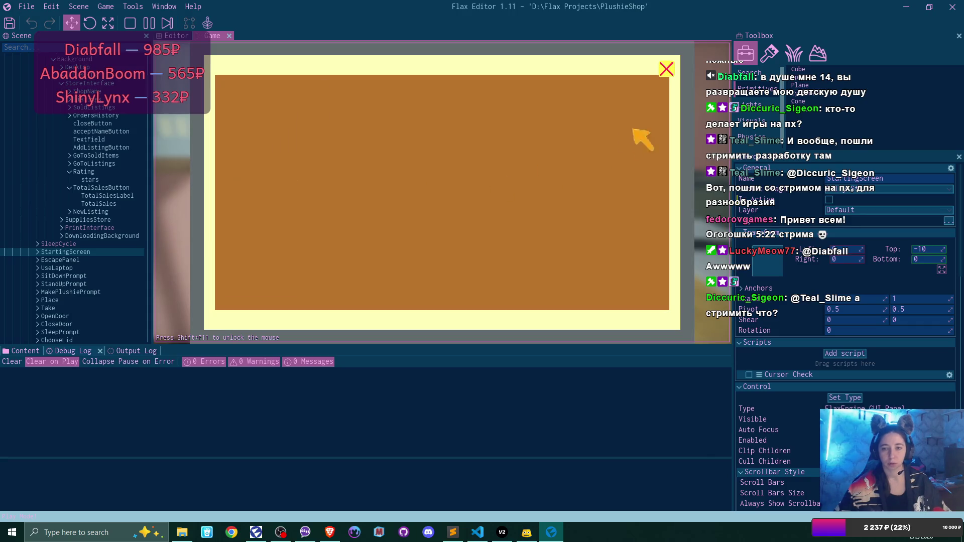
click(666, 71)
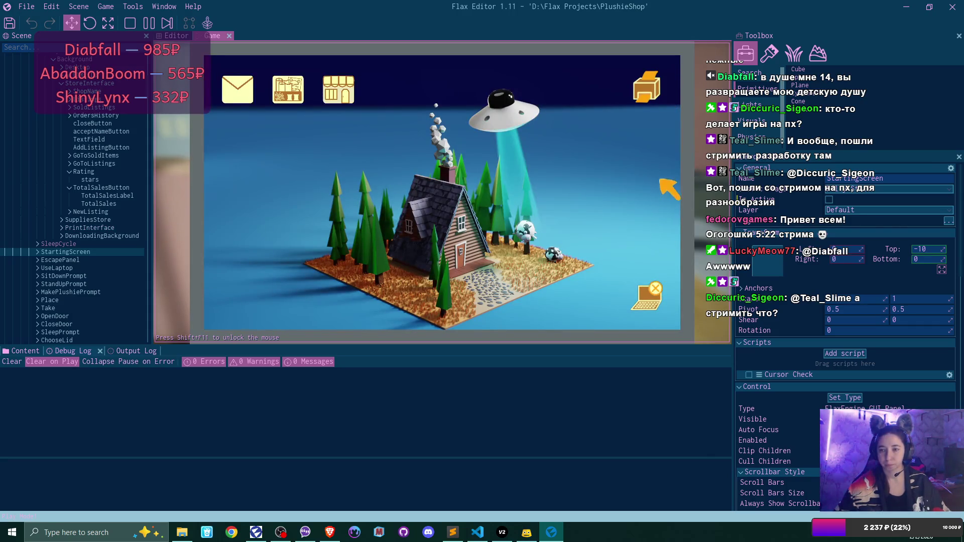
Back in the room, attach the shipping labels to the blue box.
click(648, 300)
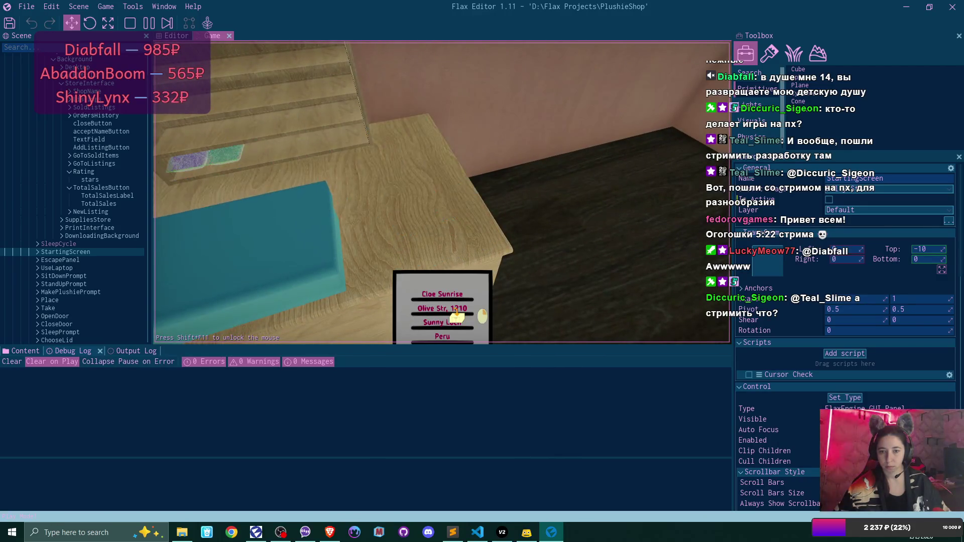
click(442, 192)
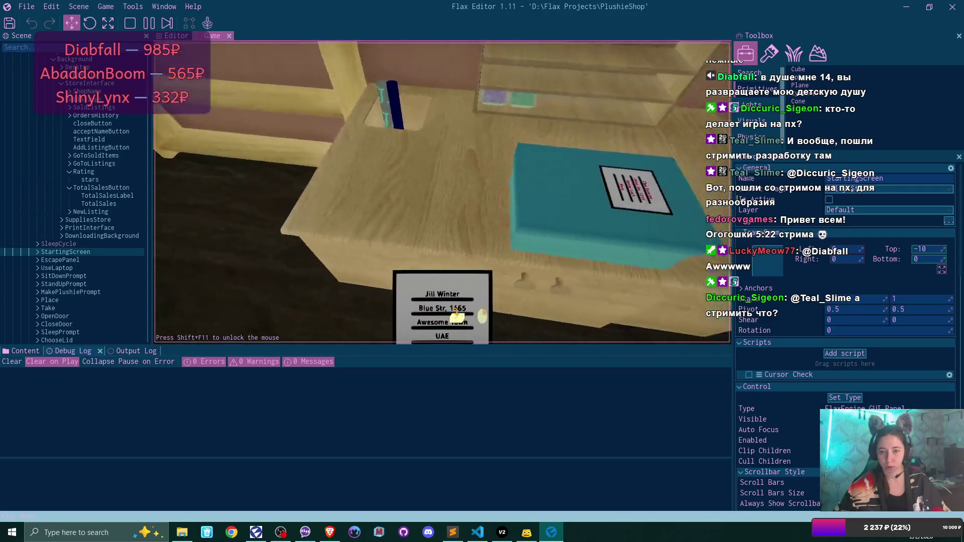
click(441, 192)
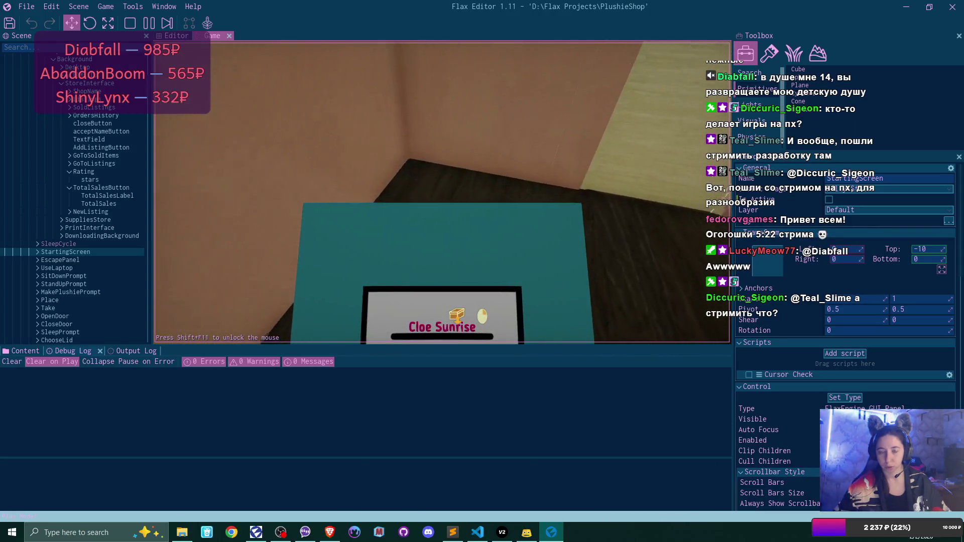
click(442, 192)
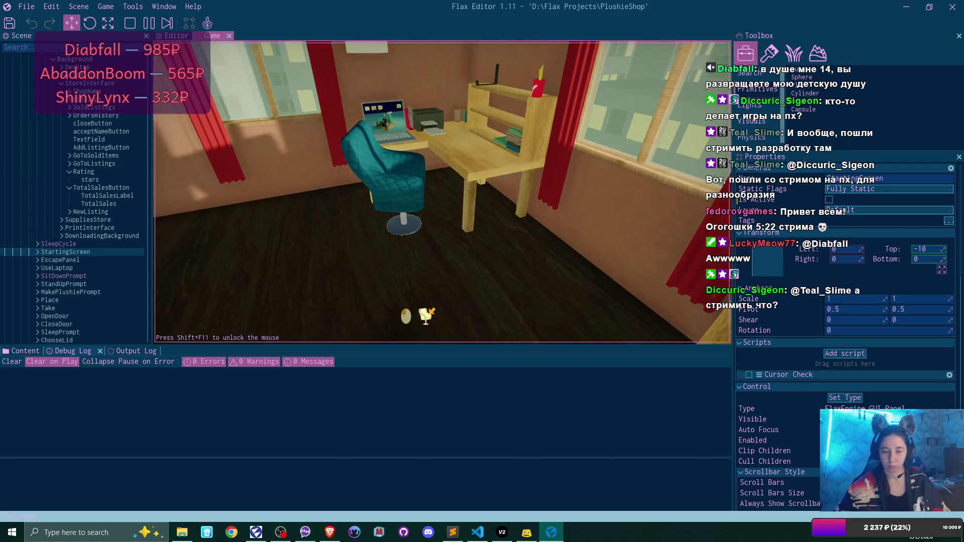
Bring the green box from the shelf to the desk and pack the green bear into it.
click(441, 192)
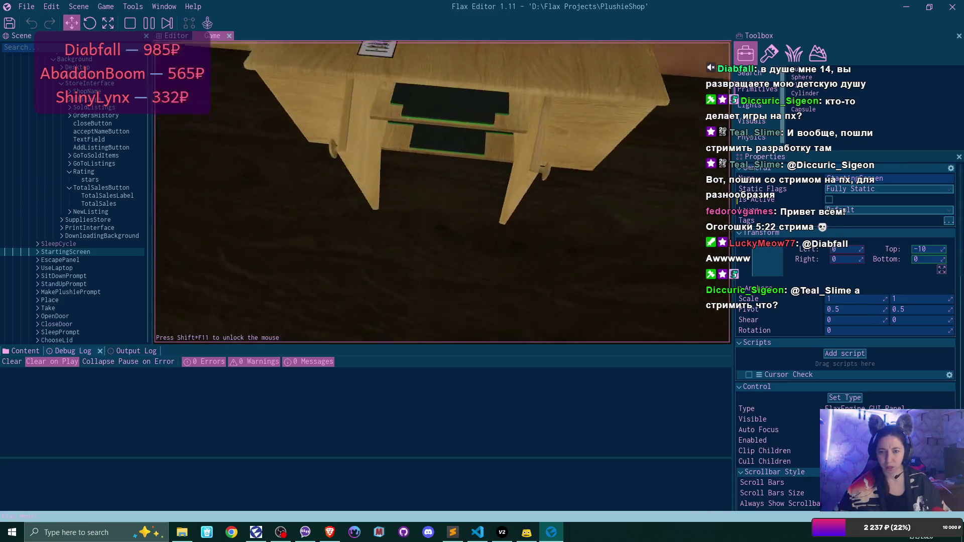
click(442, 193)
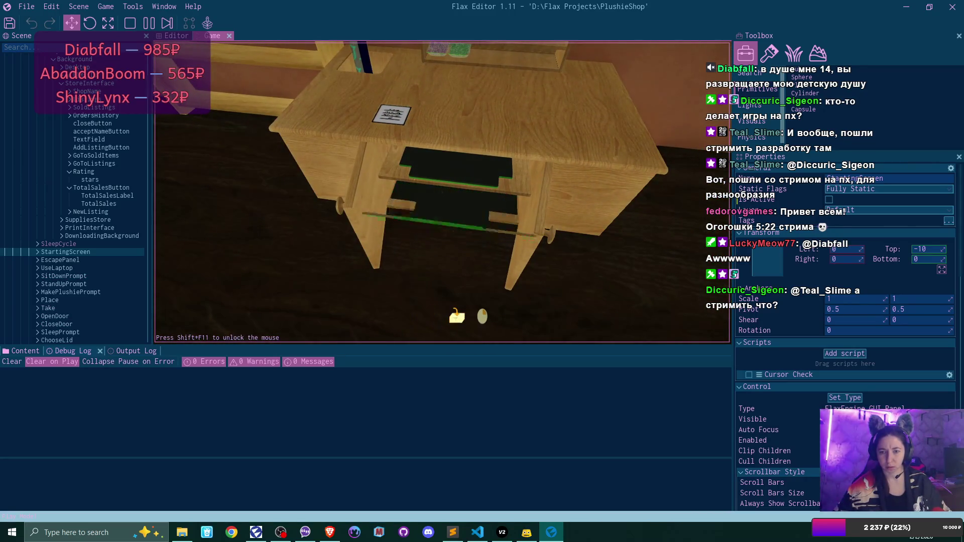
click(442, 192)
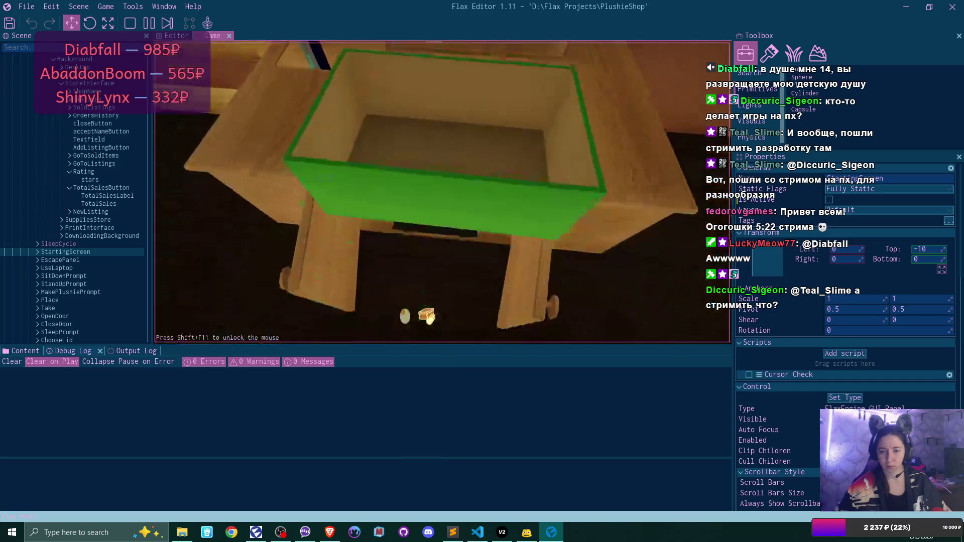
click(441, 192)
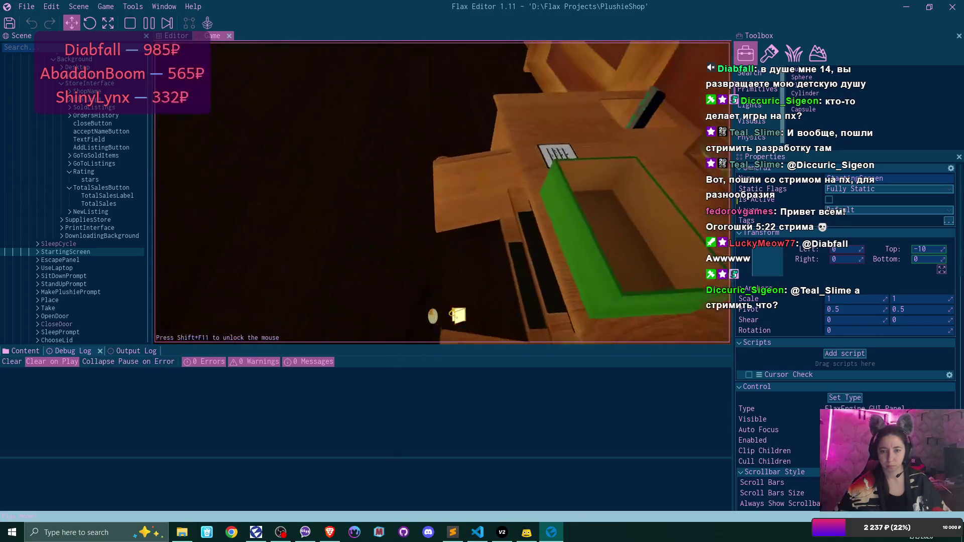
click(442, 192)
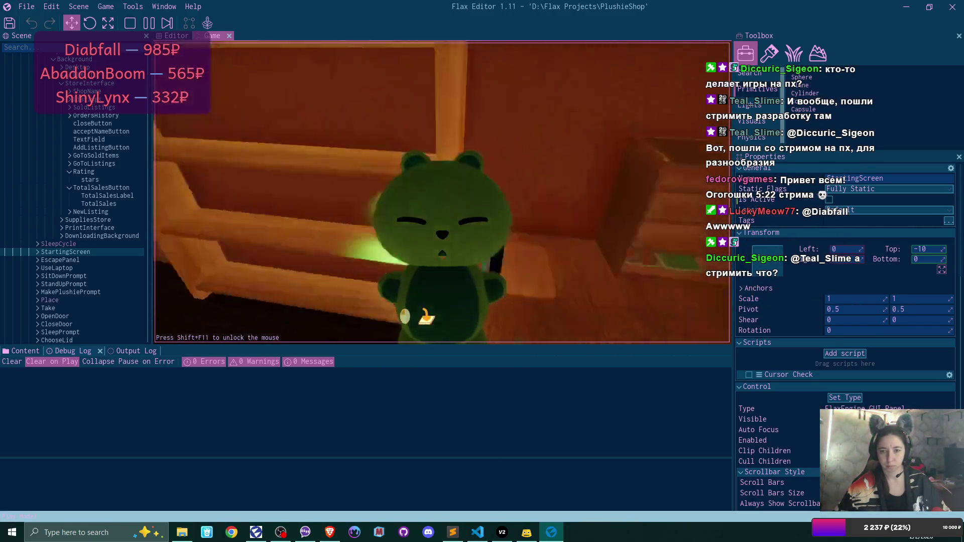
click(442, 192)
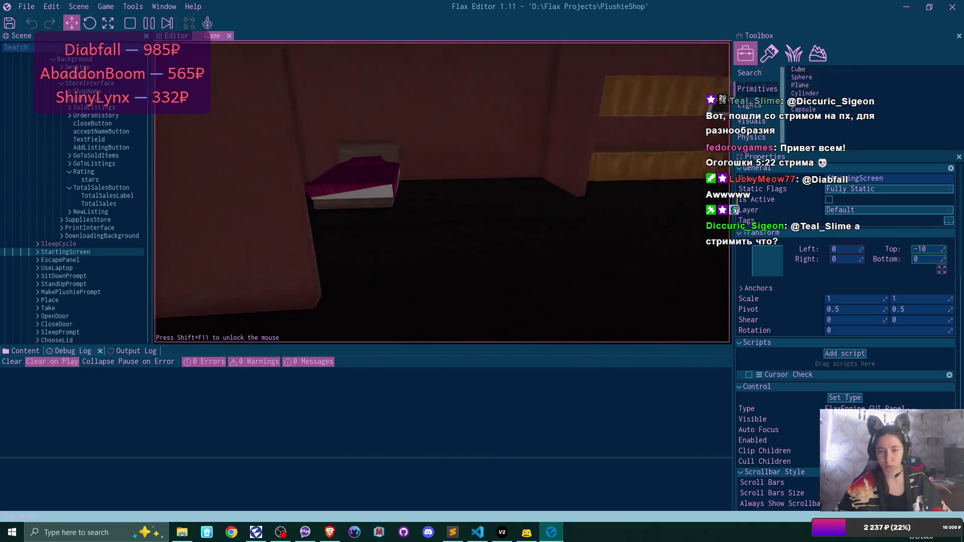
Sleep into a new day, then open the BestPlushies shop at the laptop.
key(e)
click(420, 248)
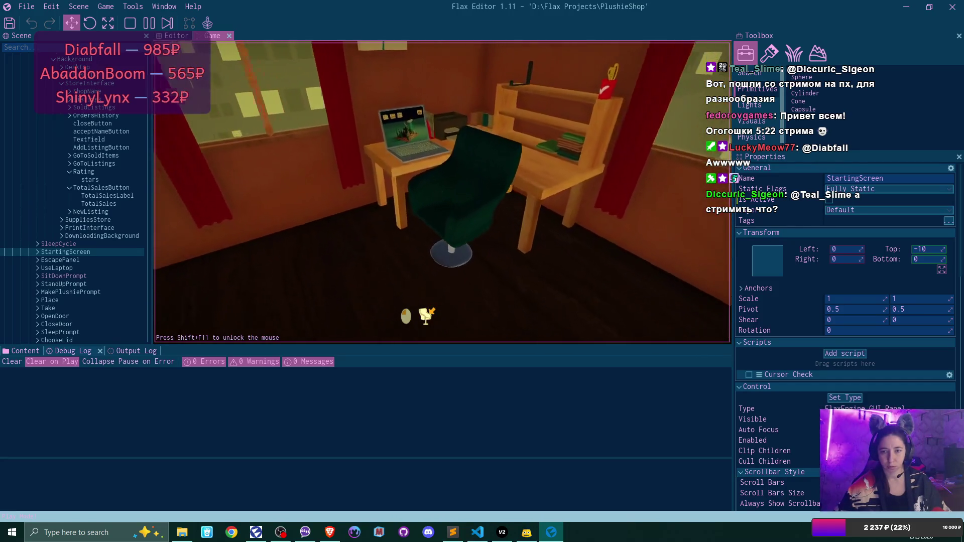
key(e)
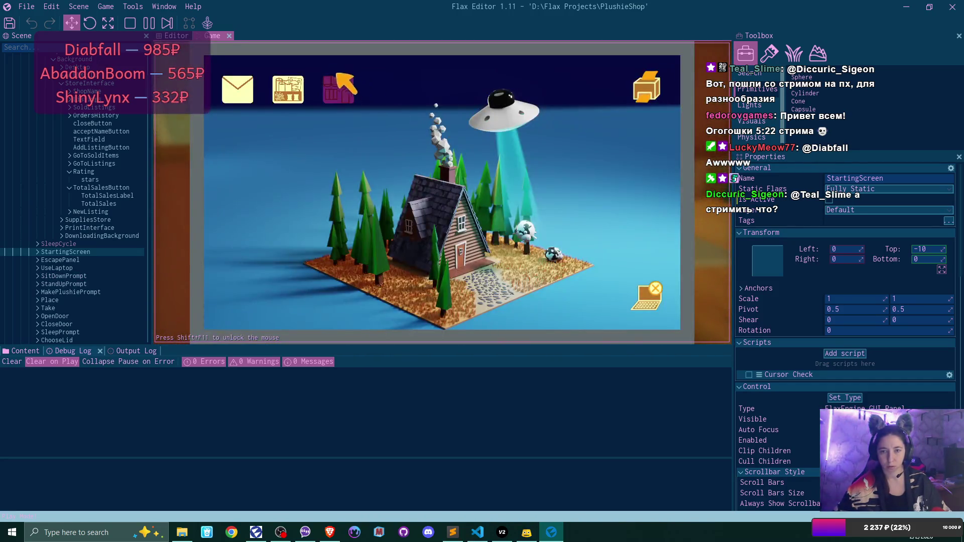
click(336, 85)
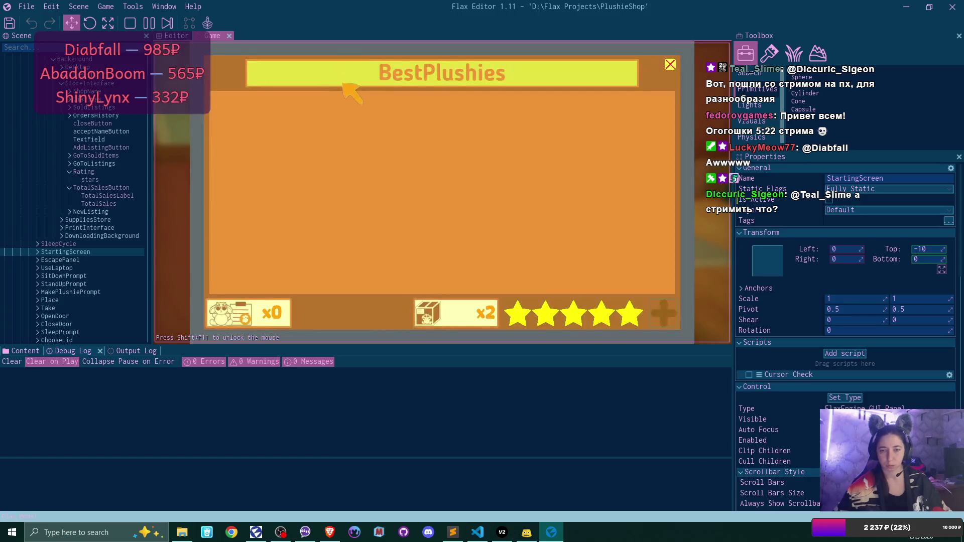
Open the ×2 orders history and inspect the ProgressBar-to-Slider cast error's stack trace (OrderHistoryScript line 55).
click(483, 319)
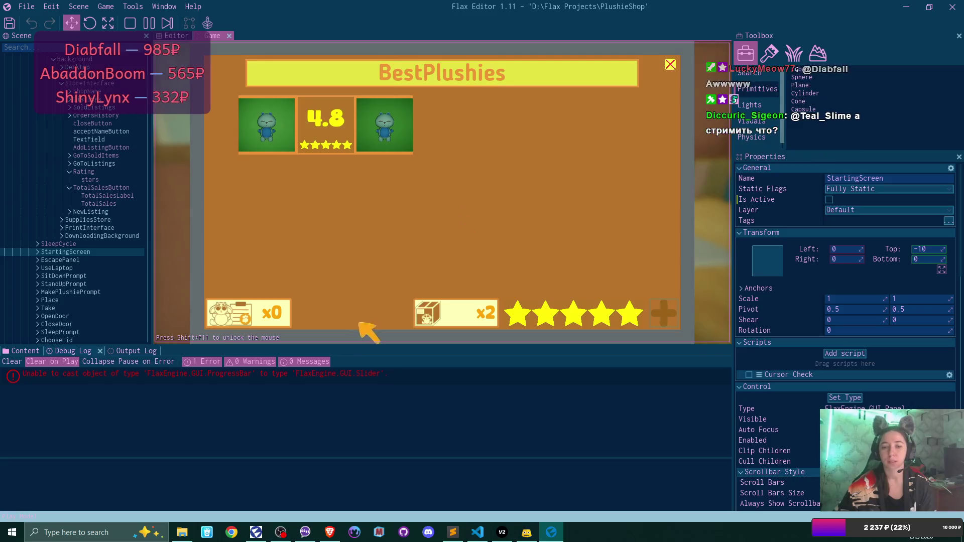
click(339, 375)
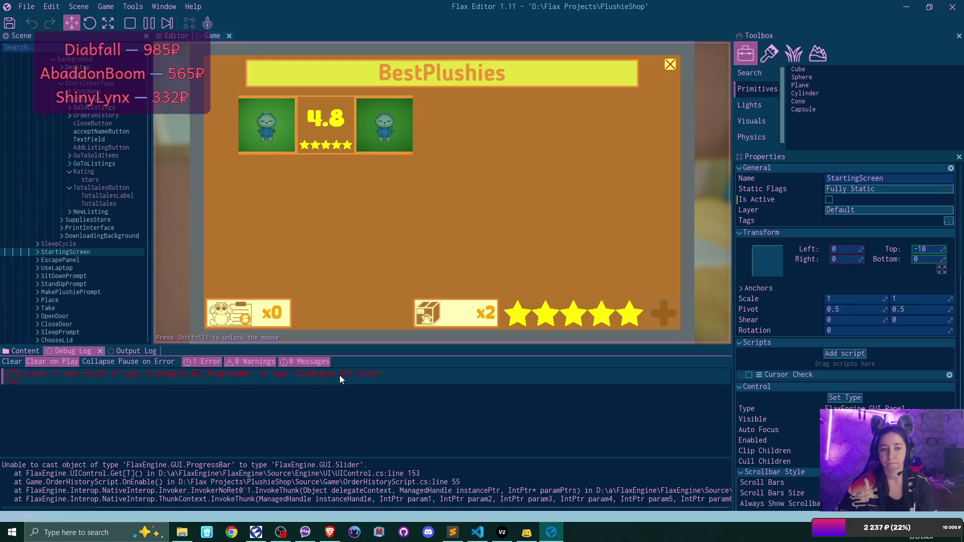
scroll(80, 123, up, 2)
scroll(80, 123, up, 2)
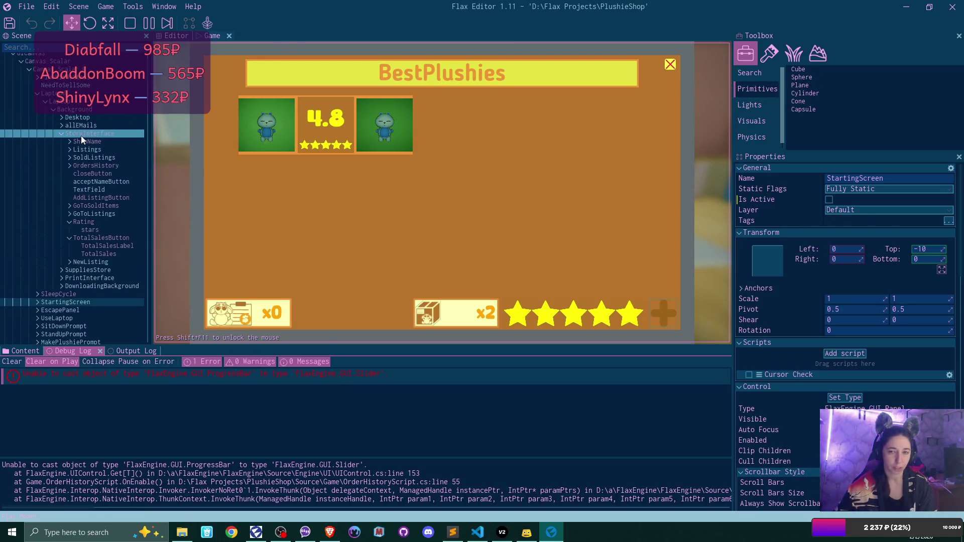
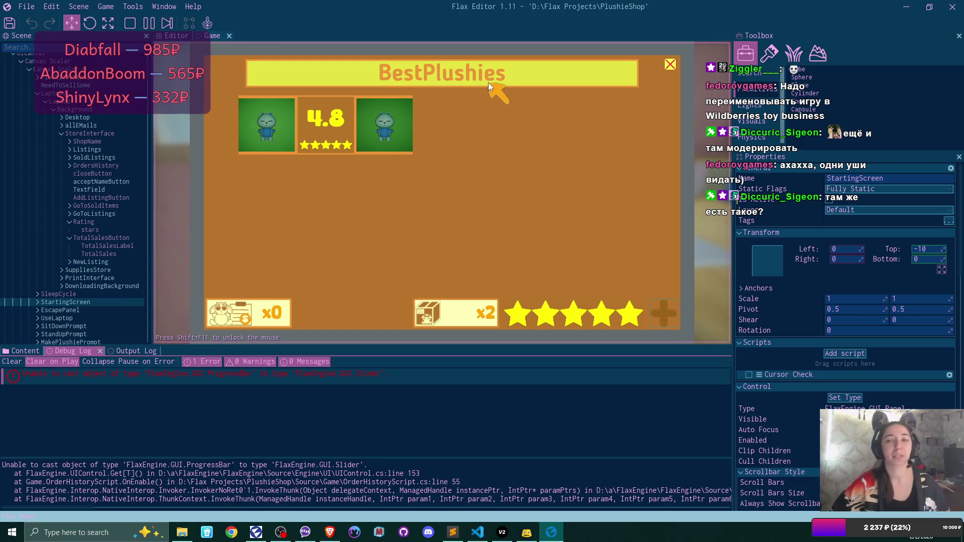
In the Scene tree, select the Panel inside OrdersHistory > FulfilledOrder.
click(471, 67)
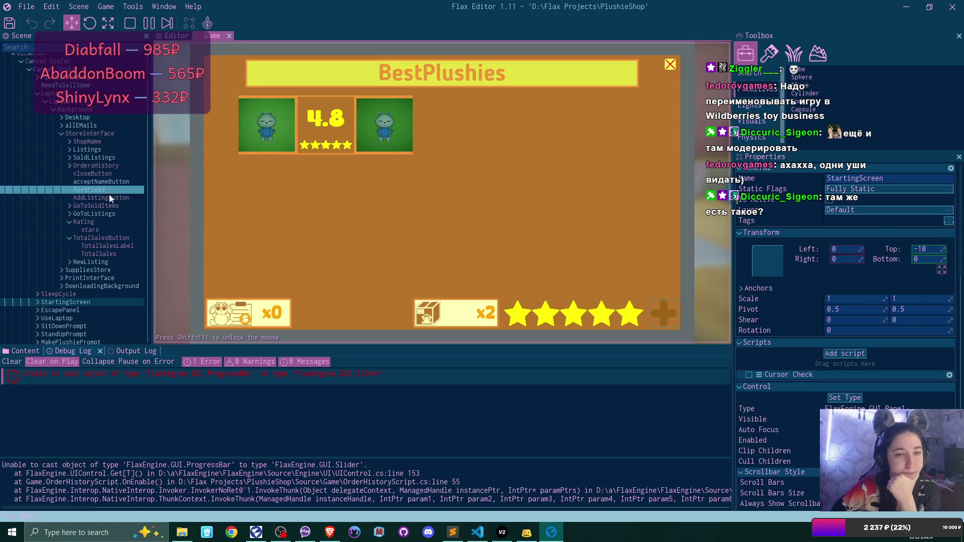
click(70, 166)
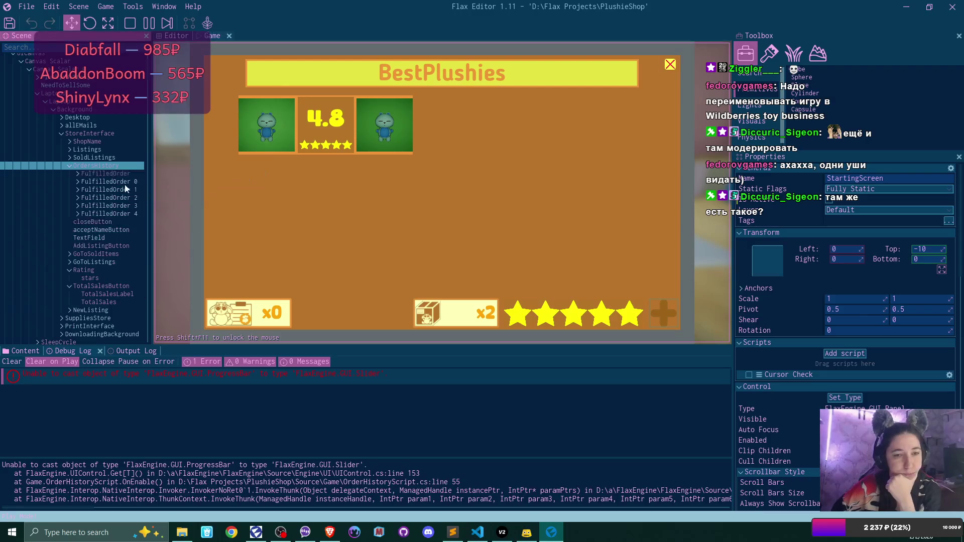
click(121, 174)
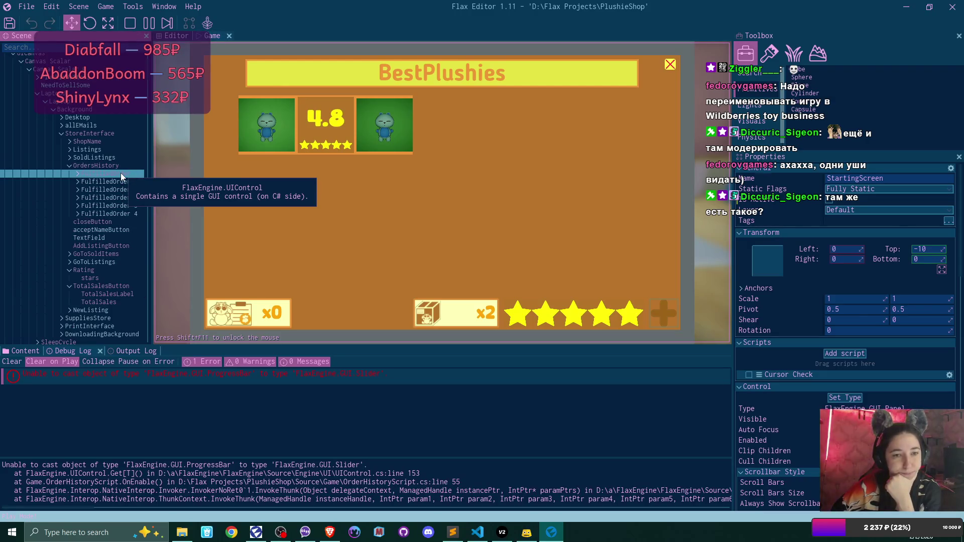
click(121, 173)
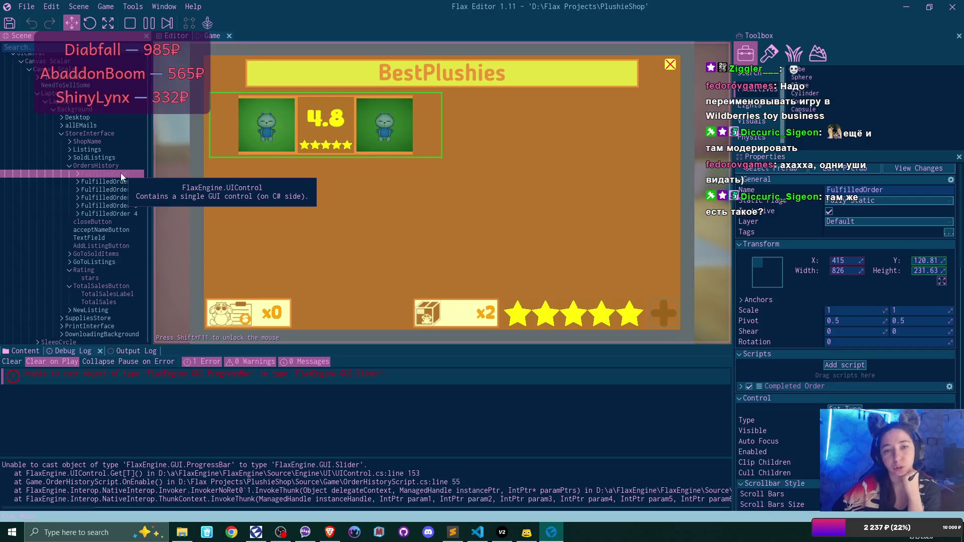
click(77, 175)
click(126, 181)
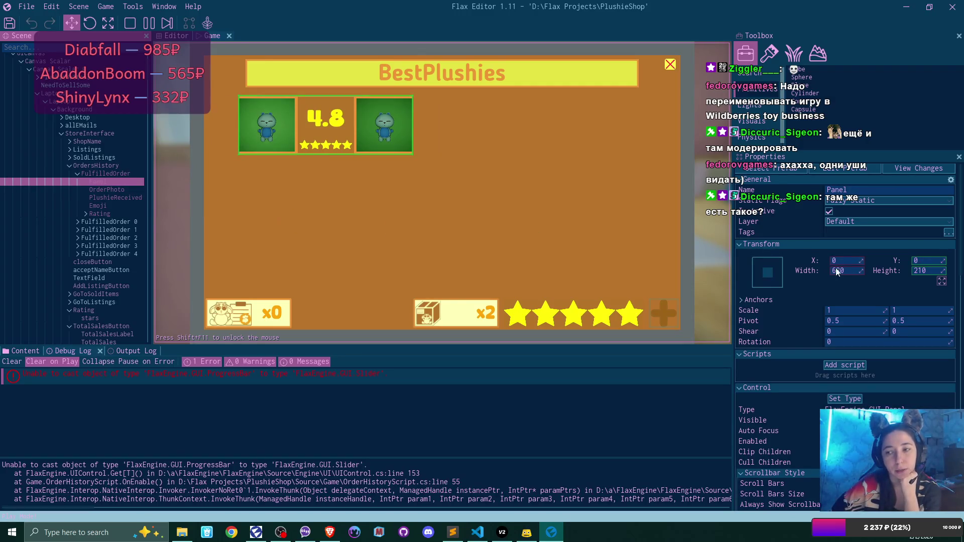
Set the Panel's width to 640, then select OrdersHistory to inspect its script.
click(852, 269)
text(640)
key(Return)
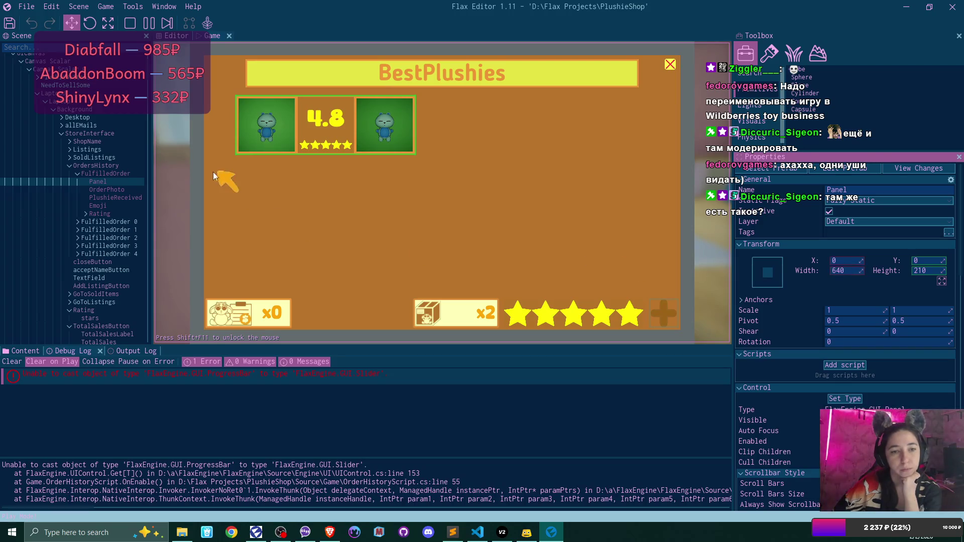
click(109, 165)
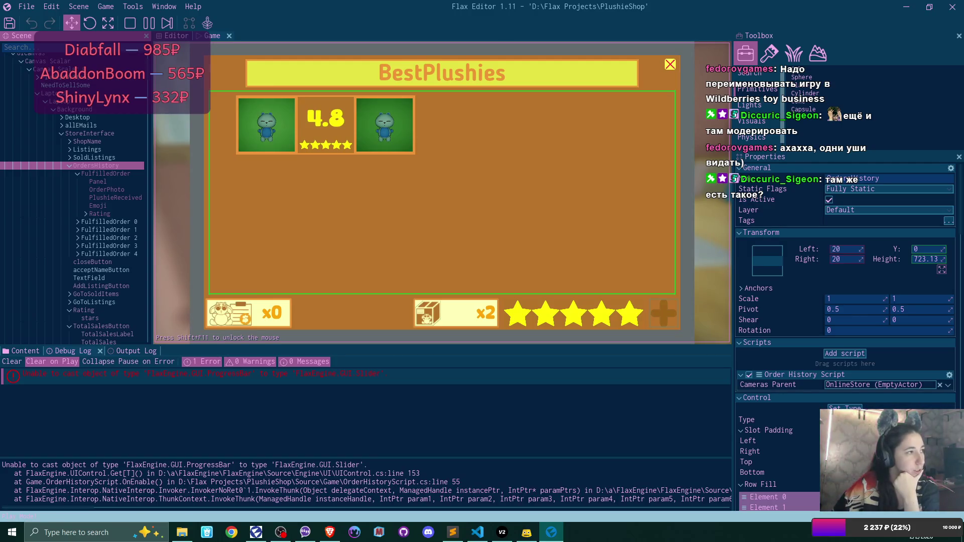
Check the logged ProgressBar-to-Slider cast error, then stop Play mode.
key(alt+Tab)
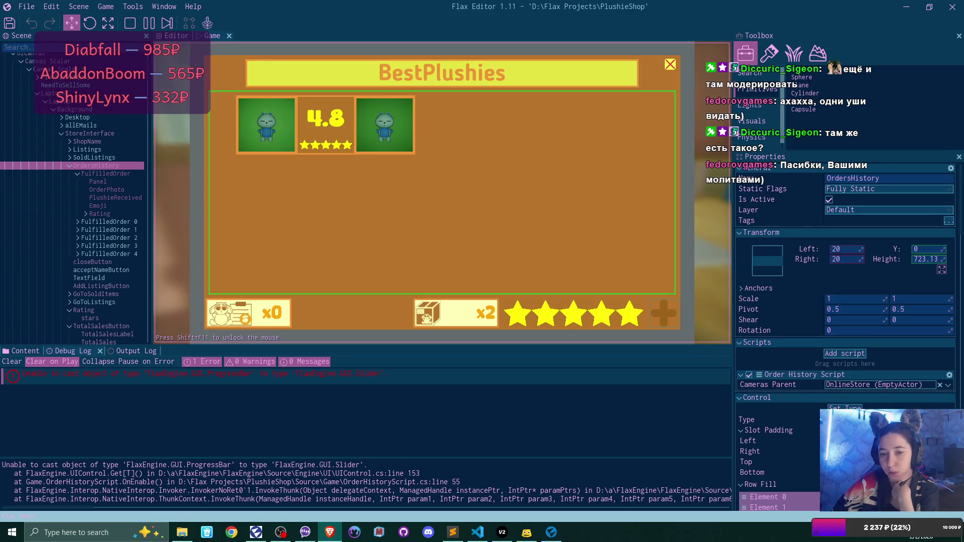
click(257, 385)
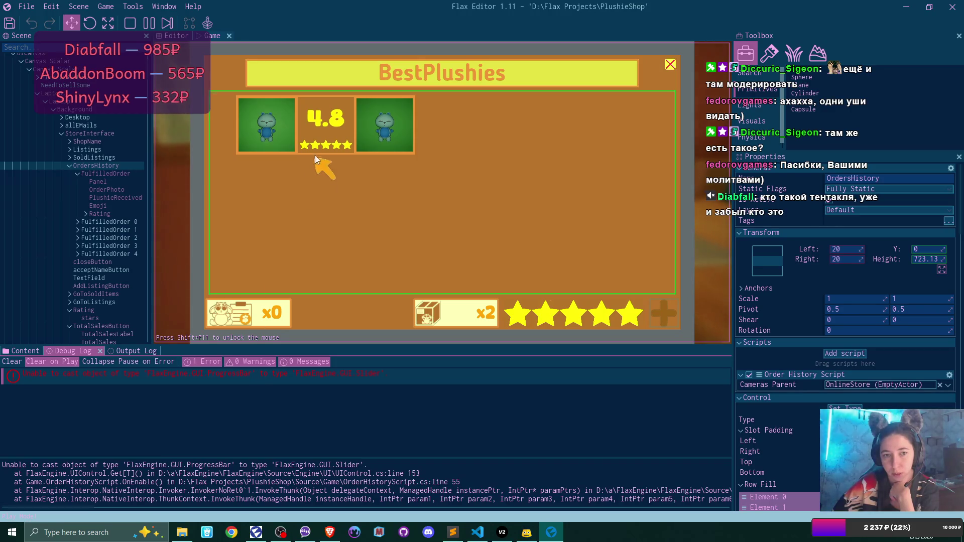
click(135, 23)
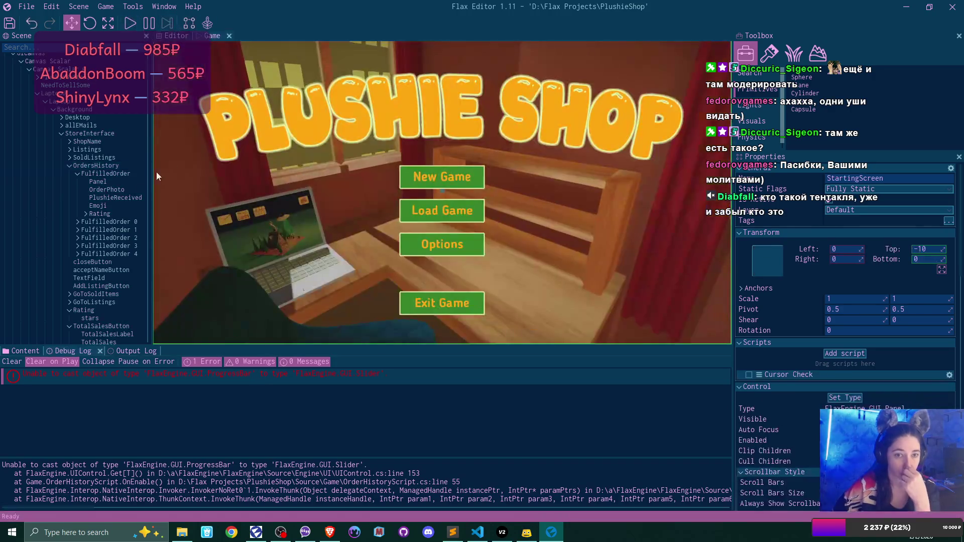
Browse to Content > UIPrefabs, open the Fulfilled Order prefab and select its Panel.
click(28, 350)
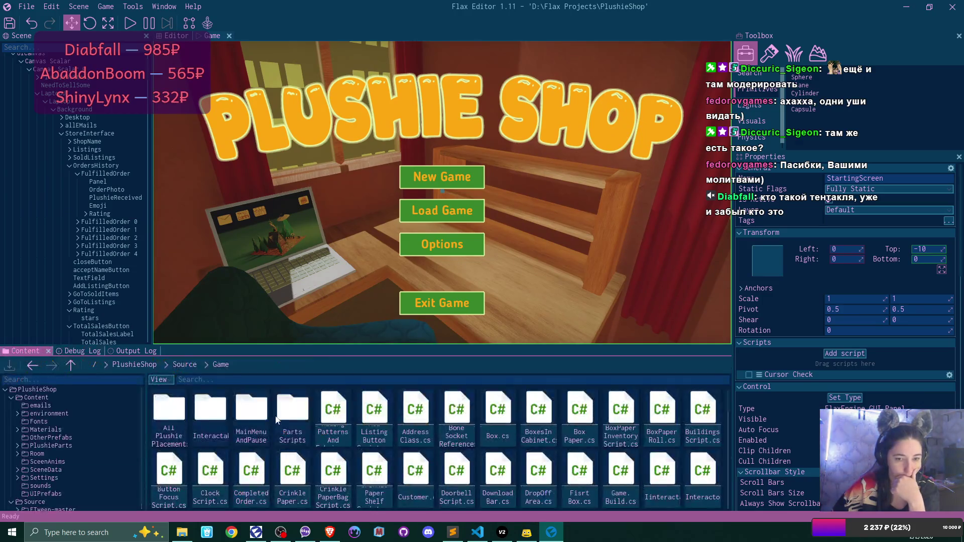
click(143, 367)
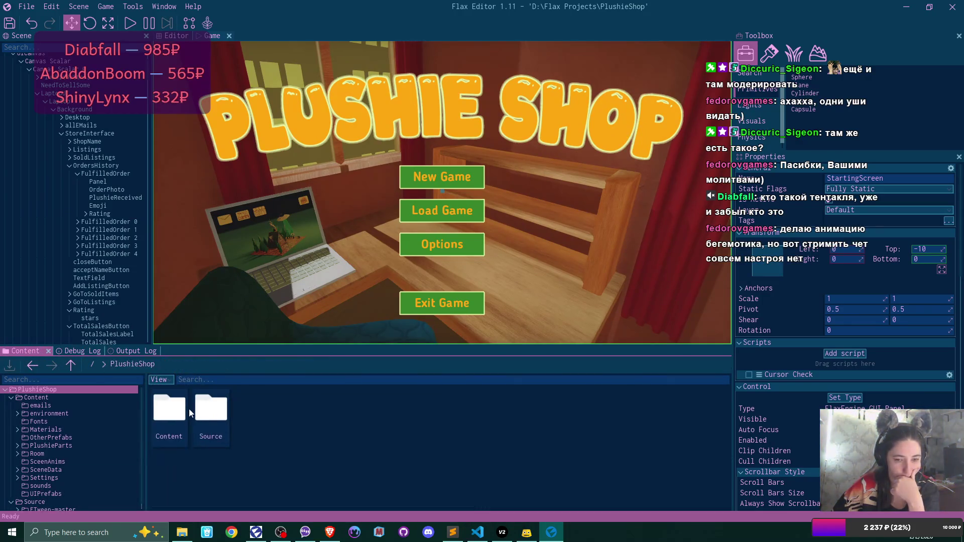
double_click(180, 412)
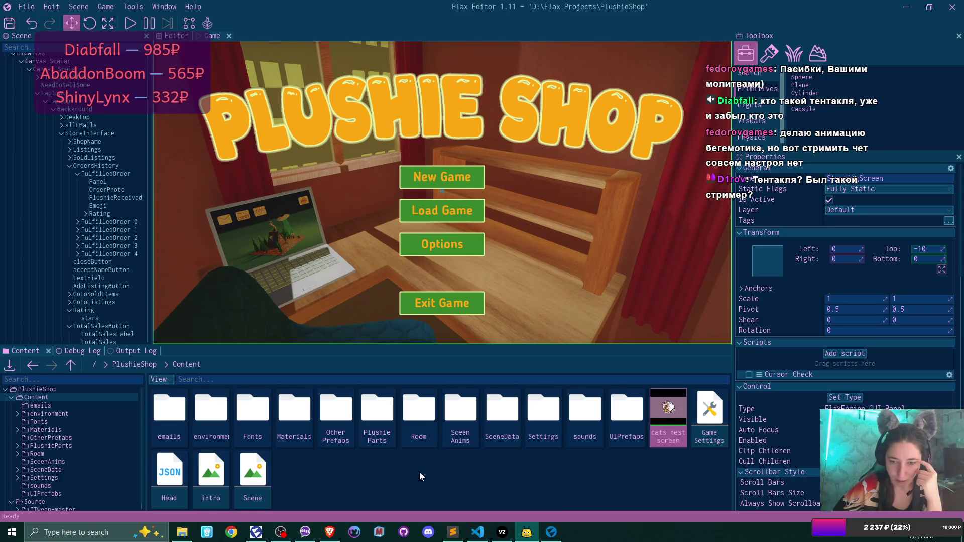
double_click(624, 411)
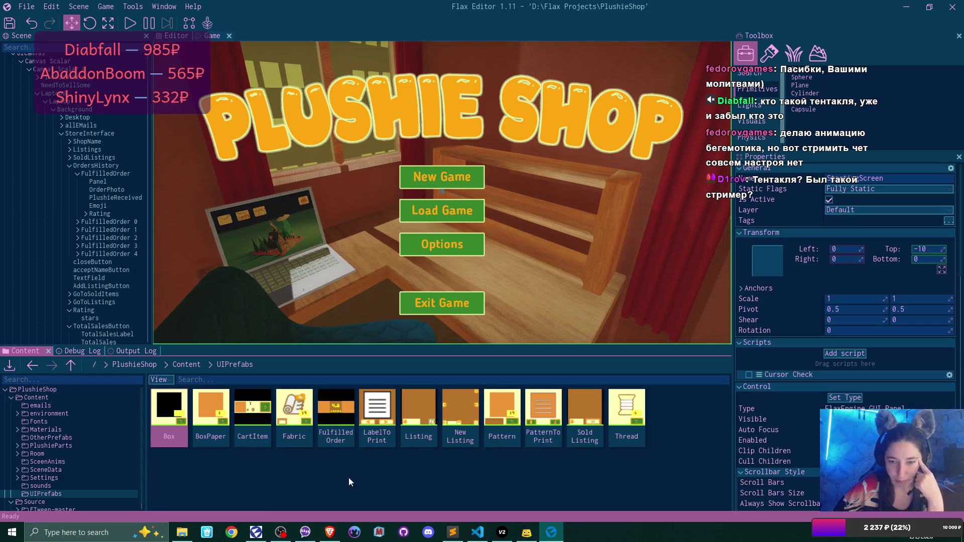
double_click(336, 407)
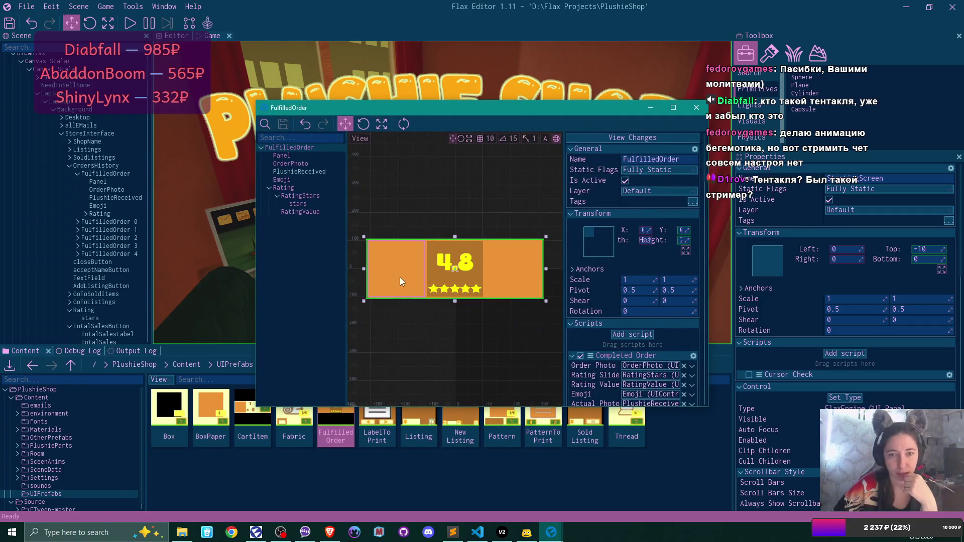
click(315, 155)
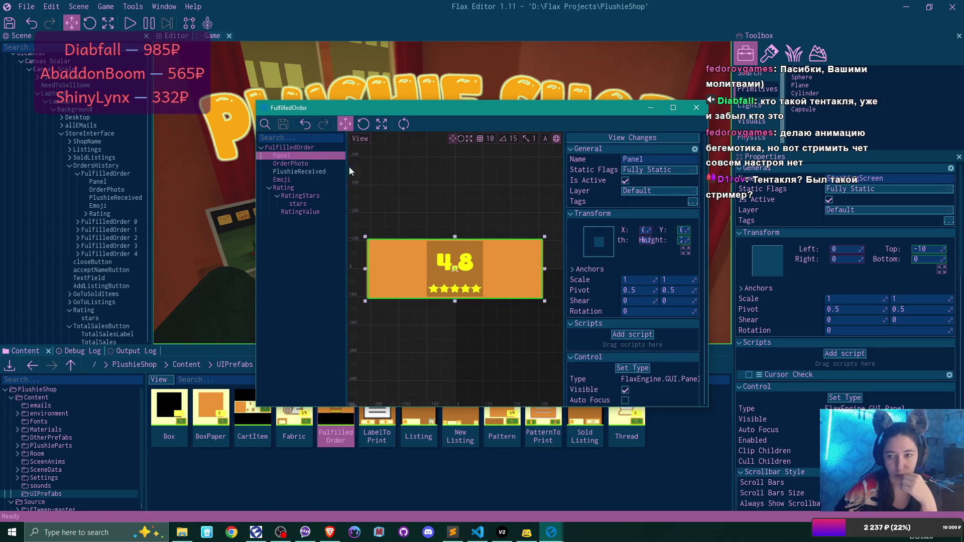
Maximize the prefab window, widen the Panel and save the prefab.
click(673, 107)
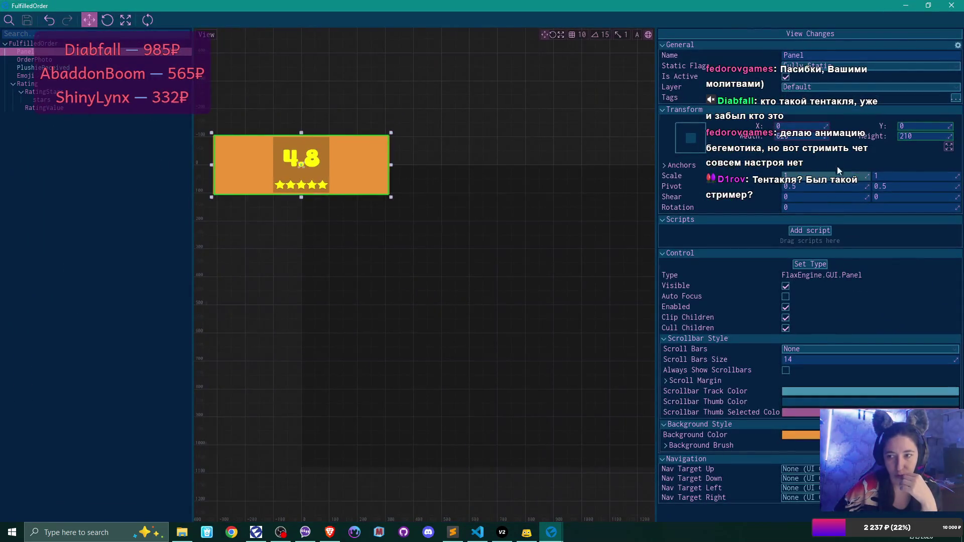
click(808, 136)
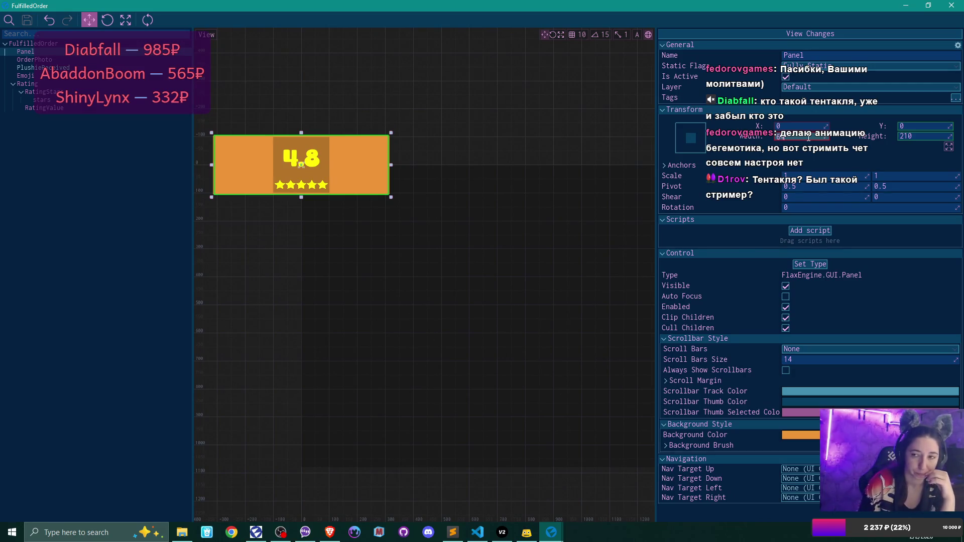
key(Return)
click(27, 20)
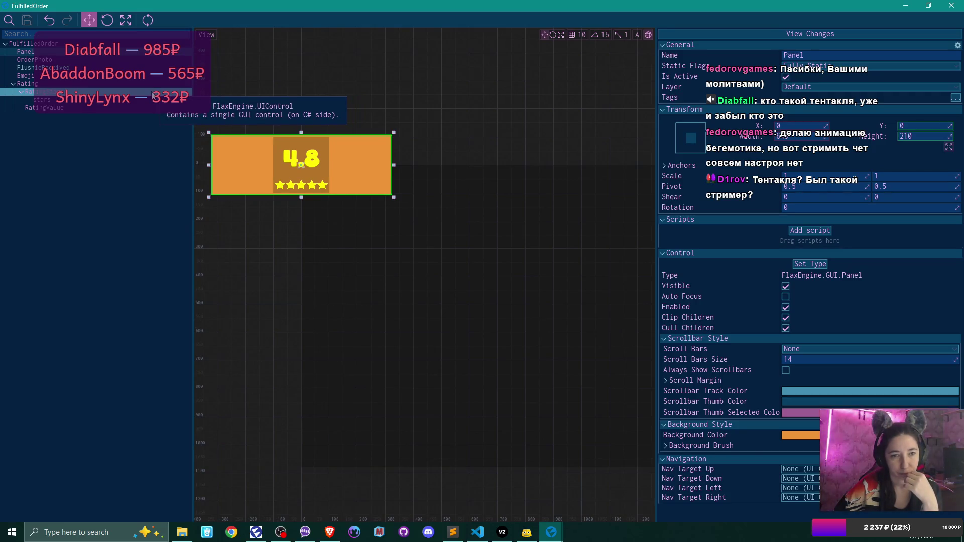
Inspect the PlushieReceived and OrderPhoto elements, then select the Rating element.
click(130, 67)
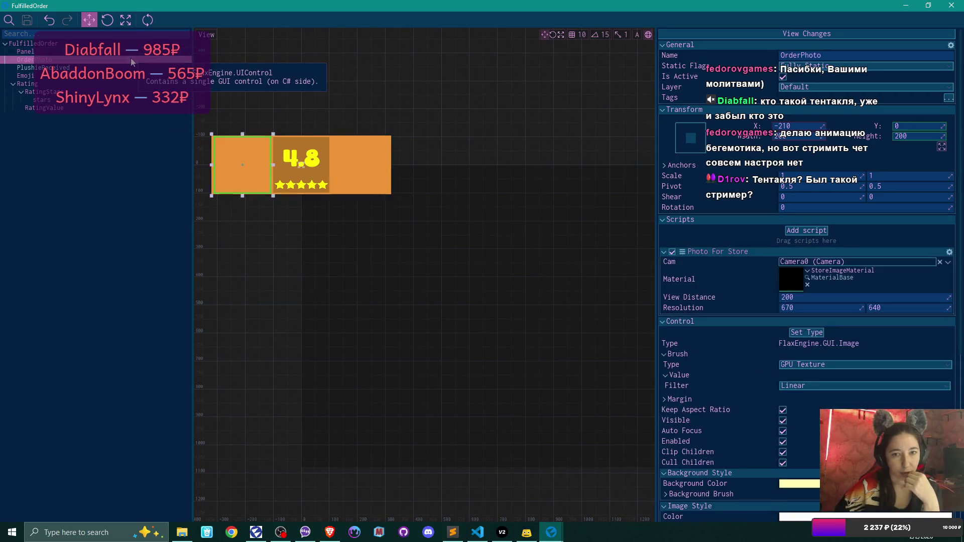
click(125, 83)
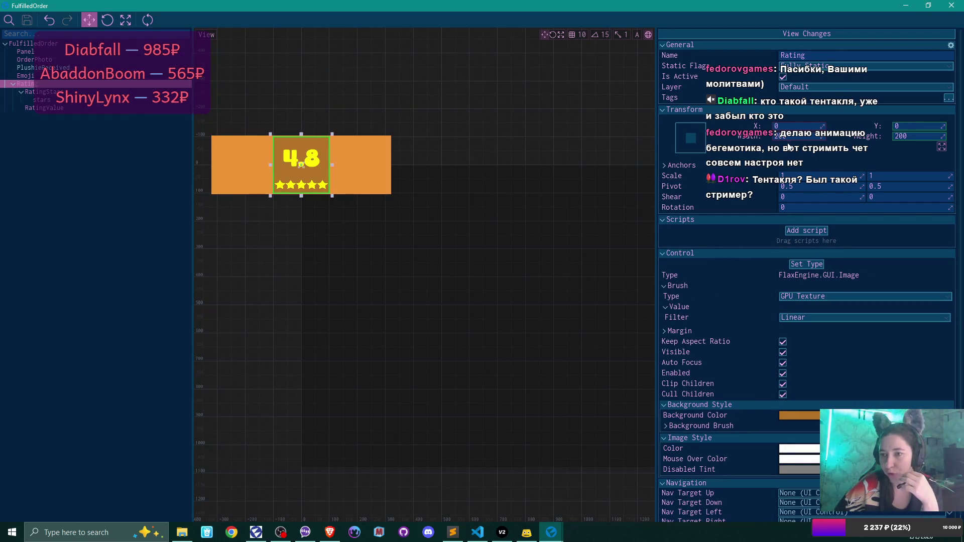
scroll(733, 151, down, 1)
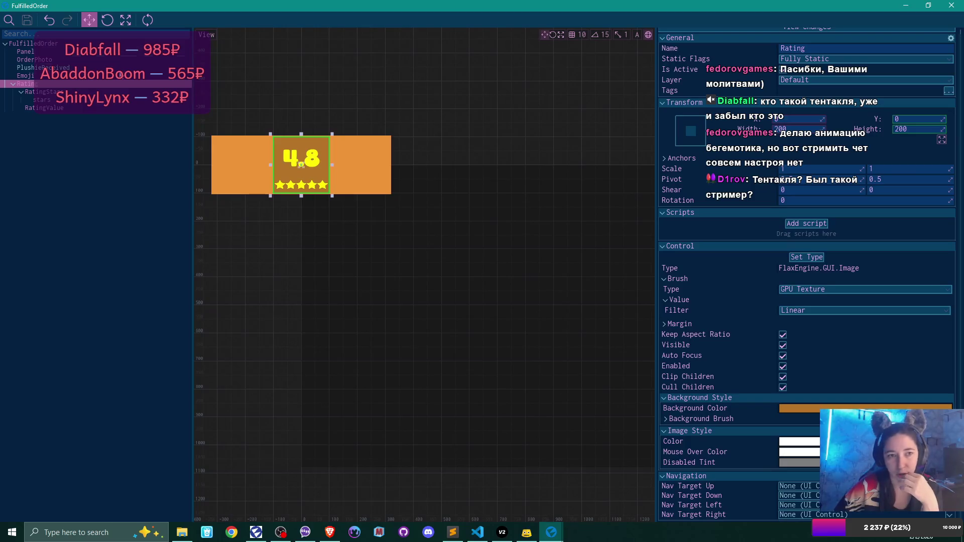
click(90, 59)
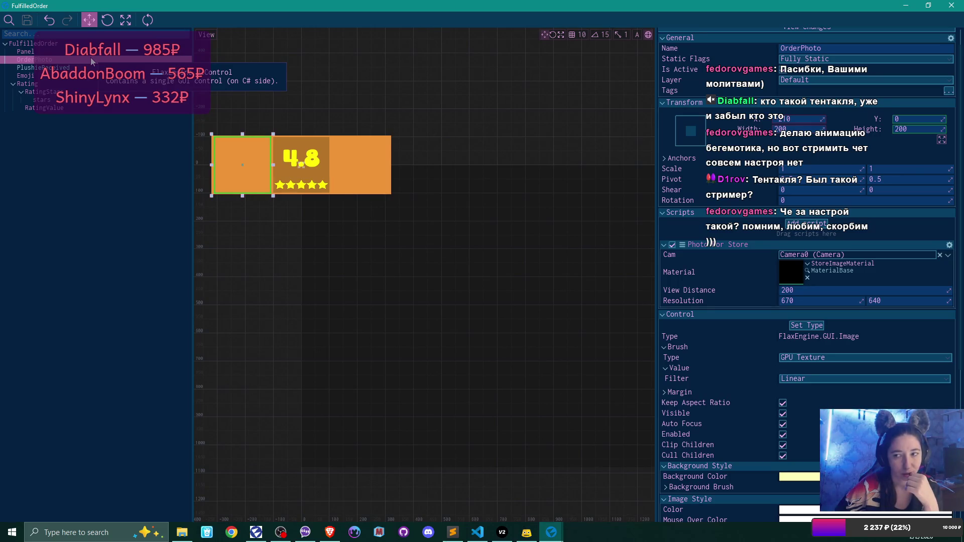
click(88, 84)
Set the Rating element's width and height to 190 and save the Fulfilled Order prefab.
click(797, 129)
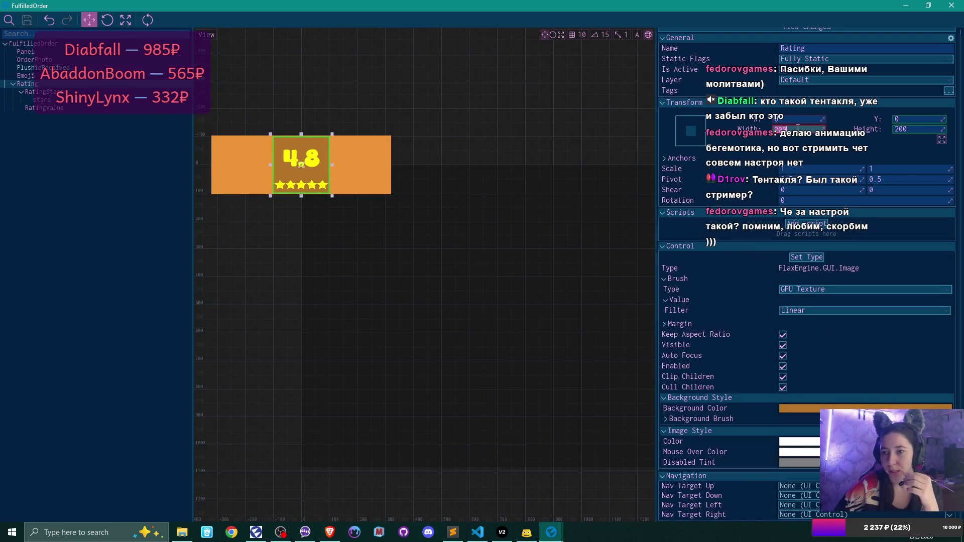
text(190)
key(Tab)
text(19)
key(Return)
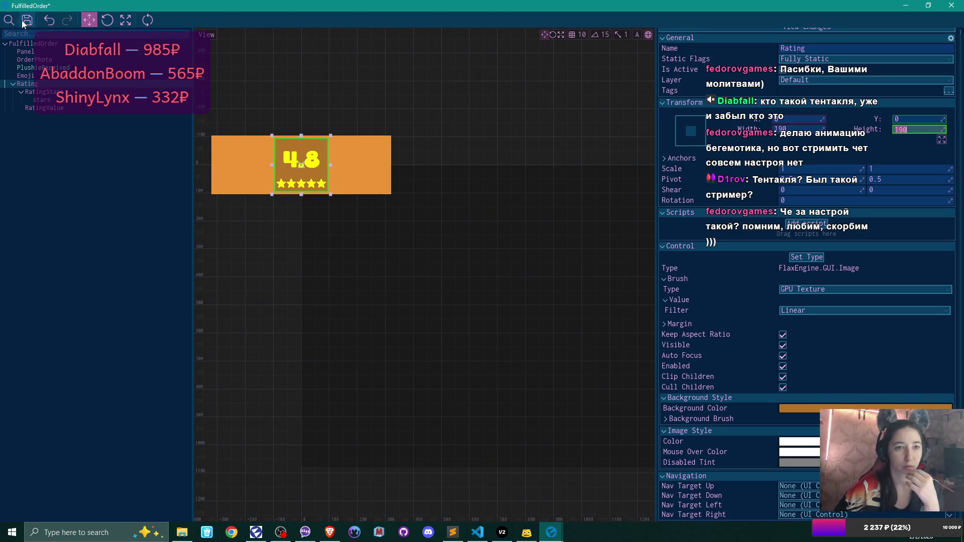
click(24, 24)
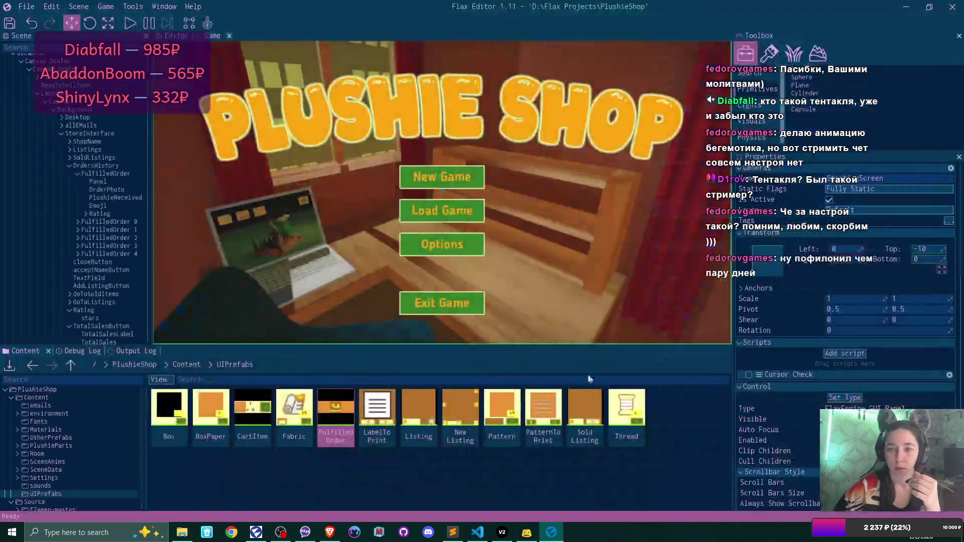
click(477, 532)
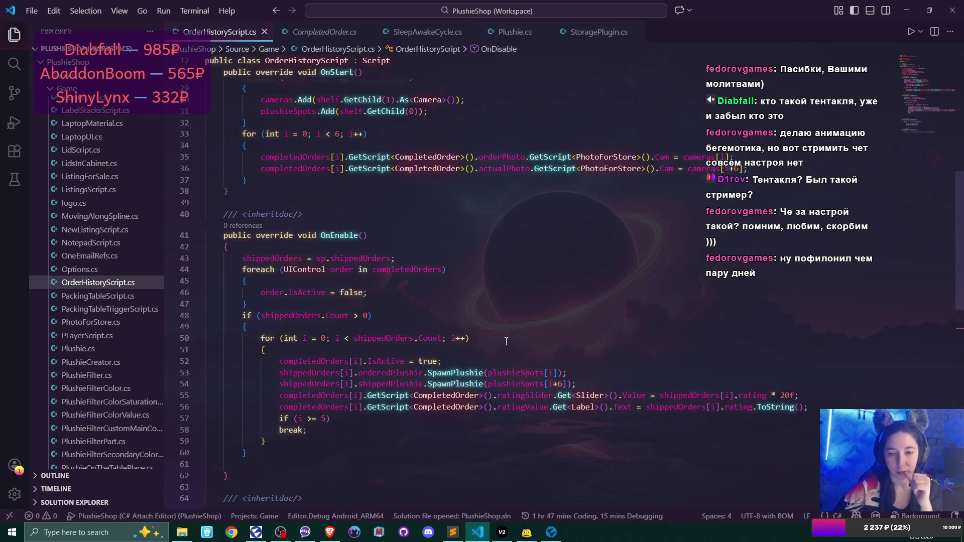
Replace the Slider type on line 55 with ProgressBar.
double_click(588, 396)
text(Progre)
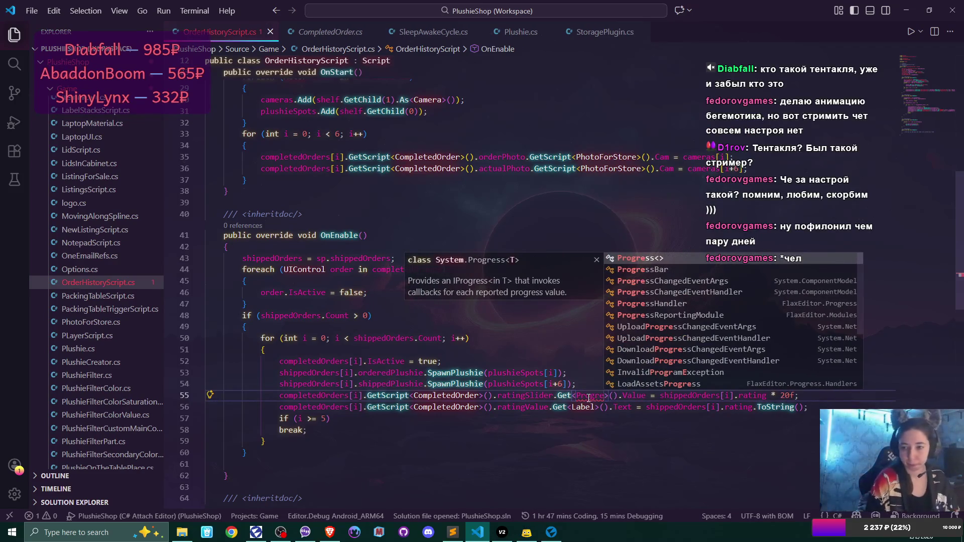
key(Down)
key(Return)
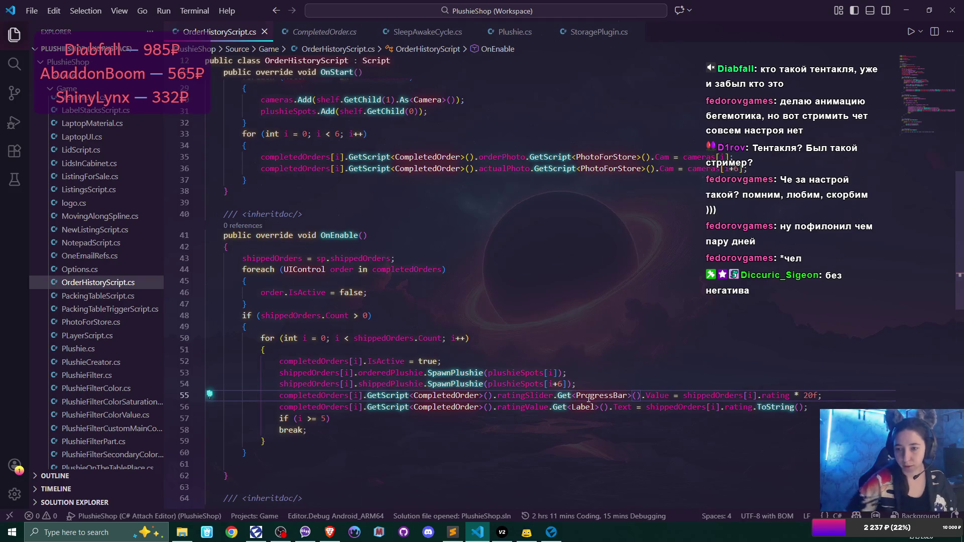
Dismiss the antivirus notification and place the cursor at the end of line 57.
mouse_move(654, 395)
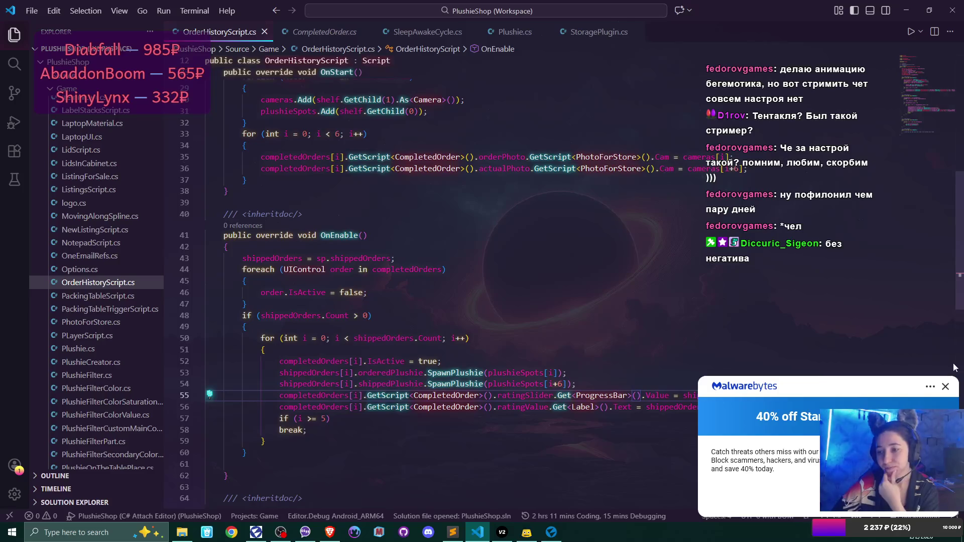
click(945, 386)
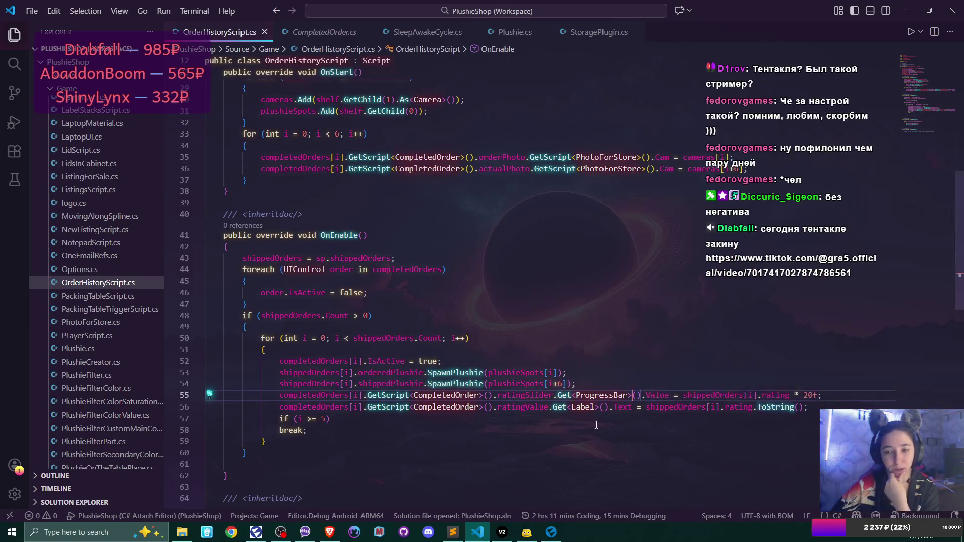
click(349, 419)
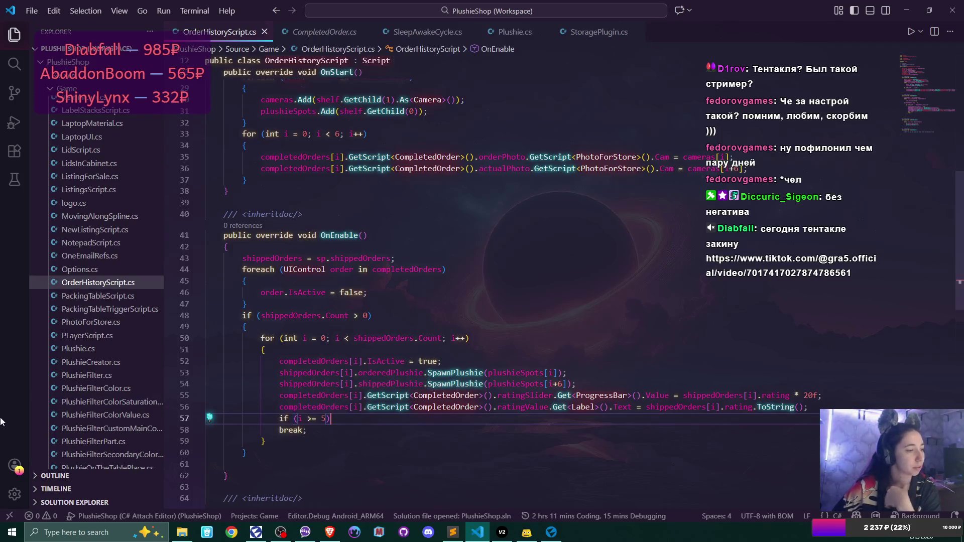
key(alt+Tab)
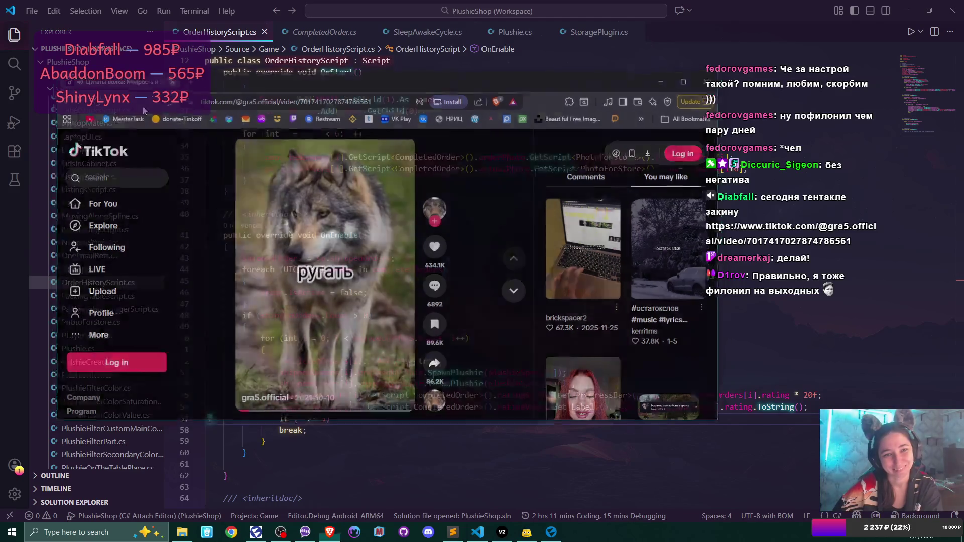
click(171, 80)
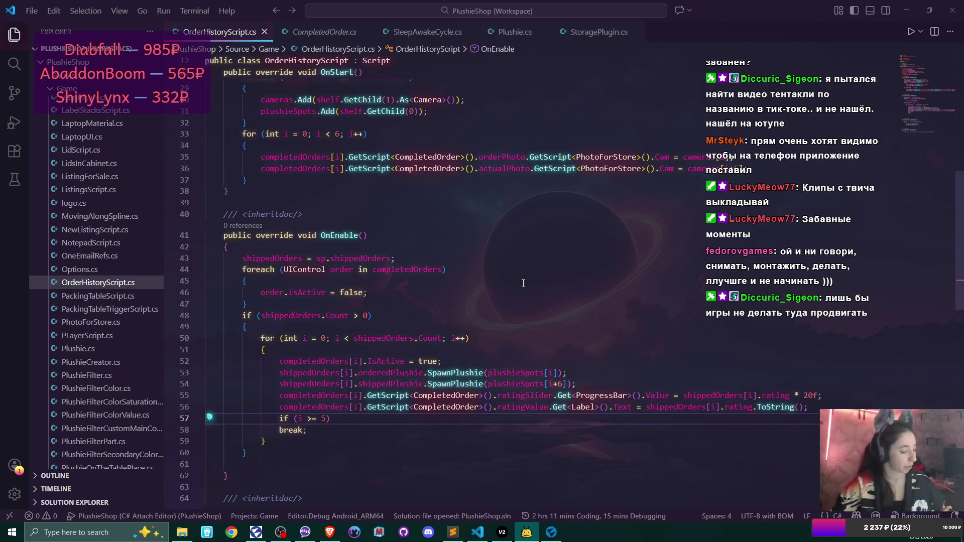
key(alt+Tab)
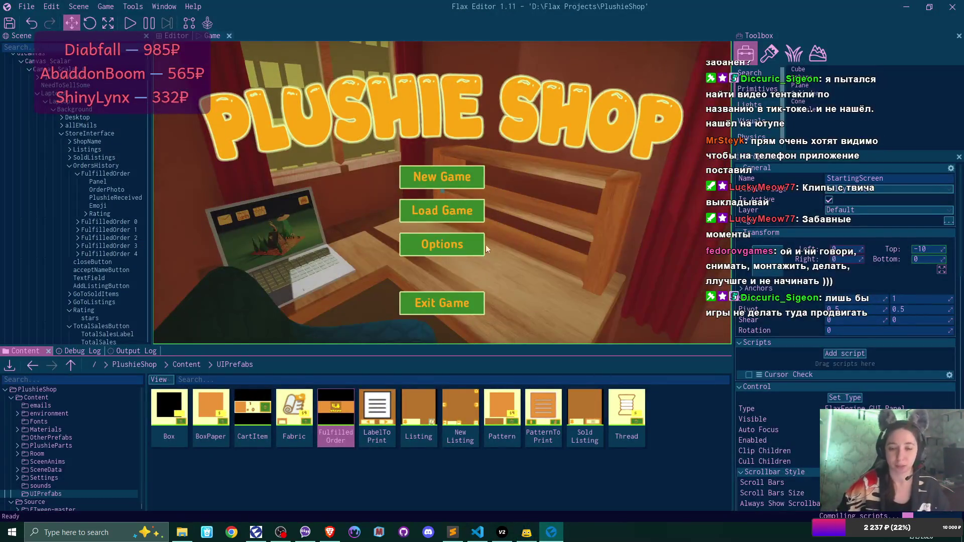
From the top Content folder, start Play mode and load the first saved game.
click(185, 364)
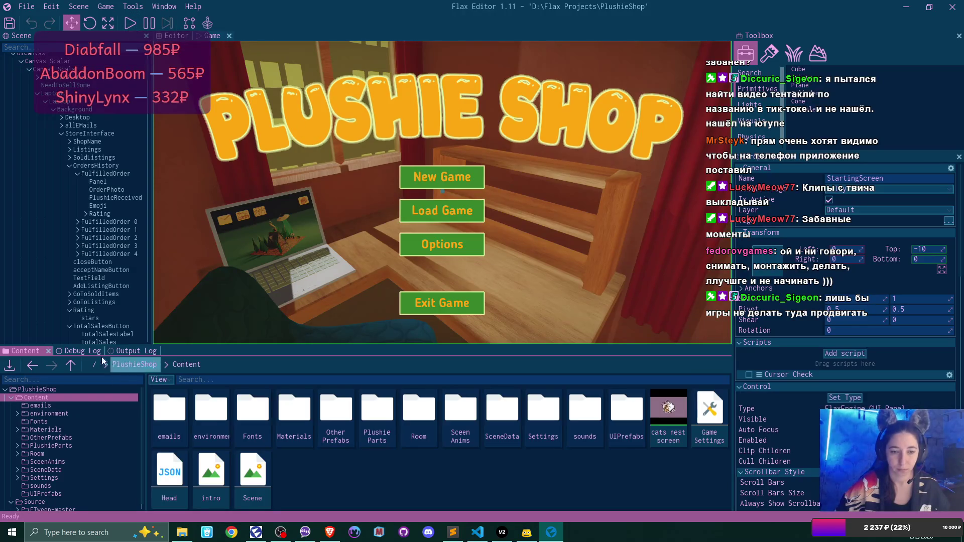
click(133, 25)
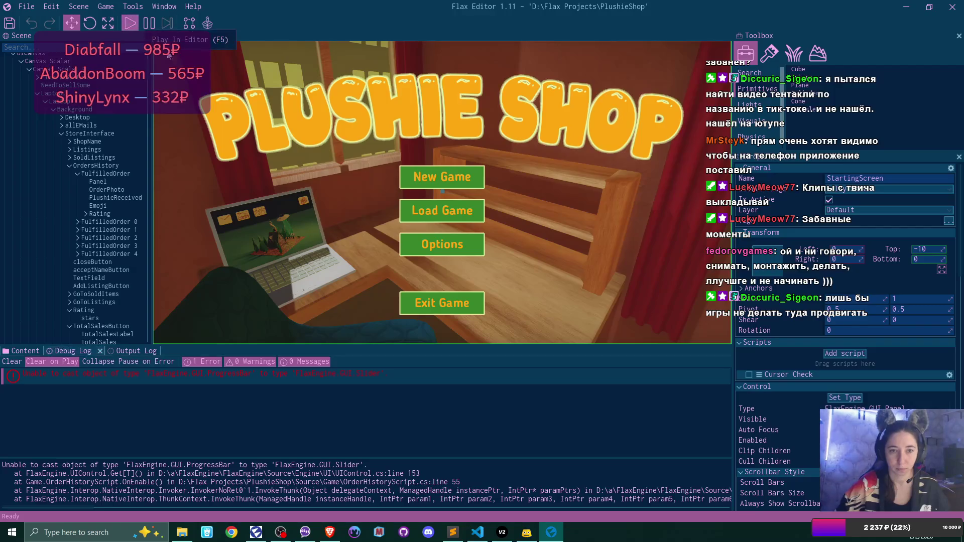
click(473, 173)
click(386, 249)
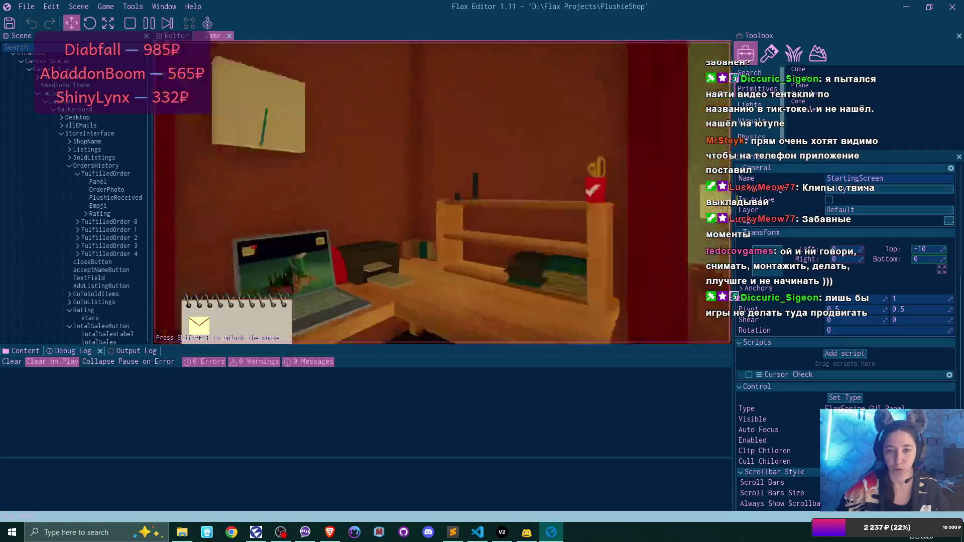
Read the first-day congratulations email in Bmail and follow its link.
click(251, 82)
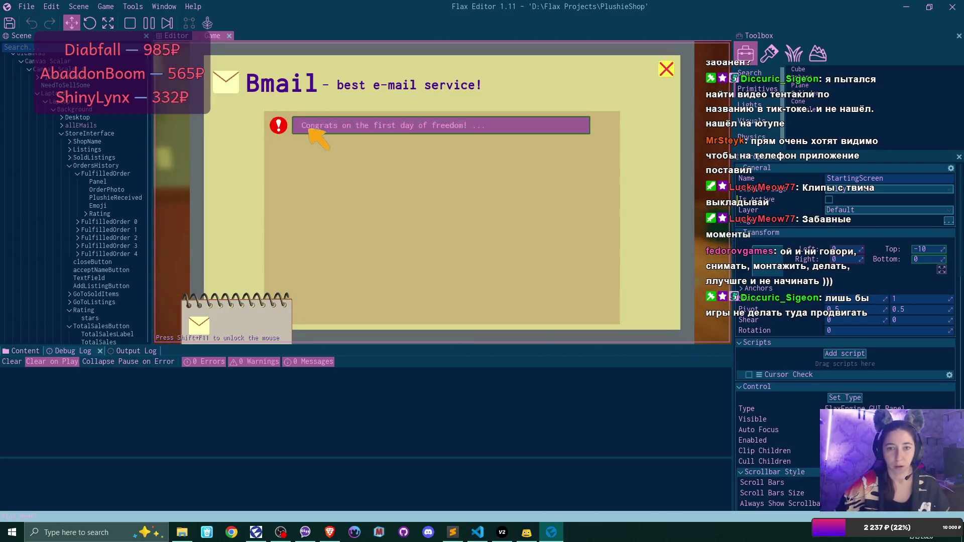
click(442, 125)
click(653, 294)
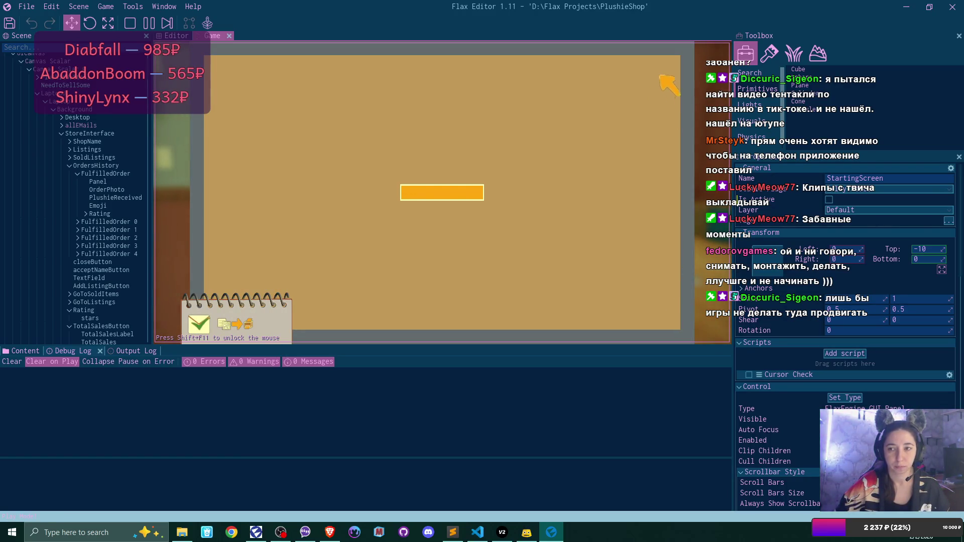
click(667, 69)
click(667, 69)
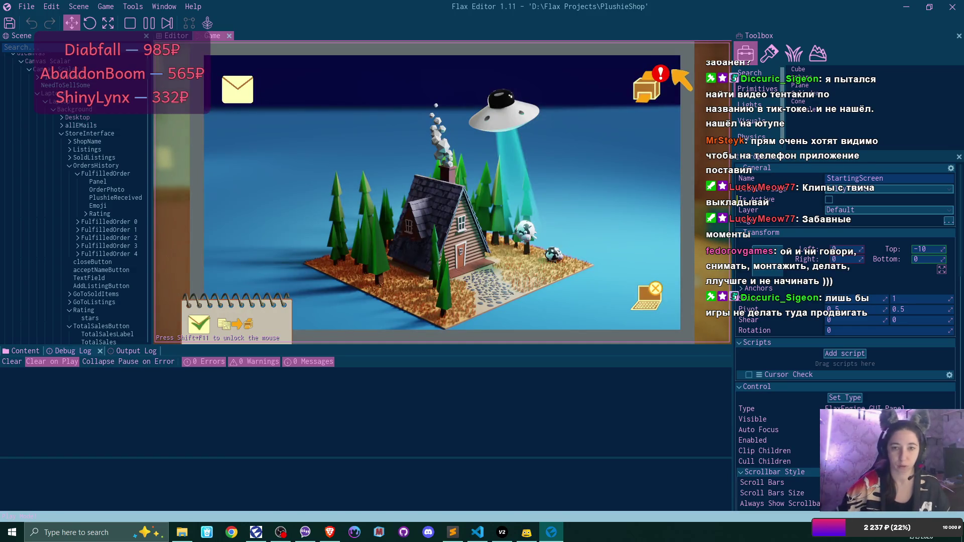
Process all three items of the pending plushie order and step back from the laptop.
click(653, 84)
click(308, 178)
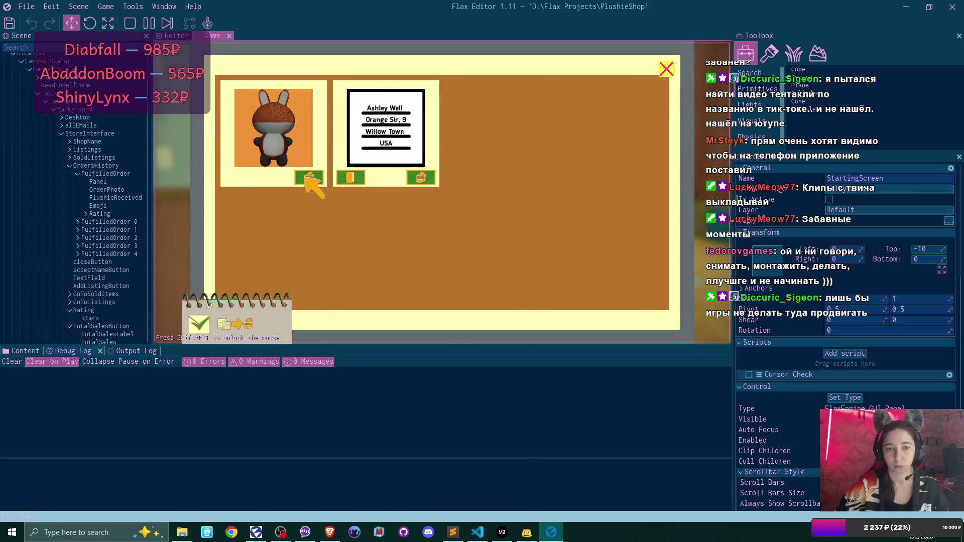
click(307, 178)
click(307, 178)
click(666, 69)
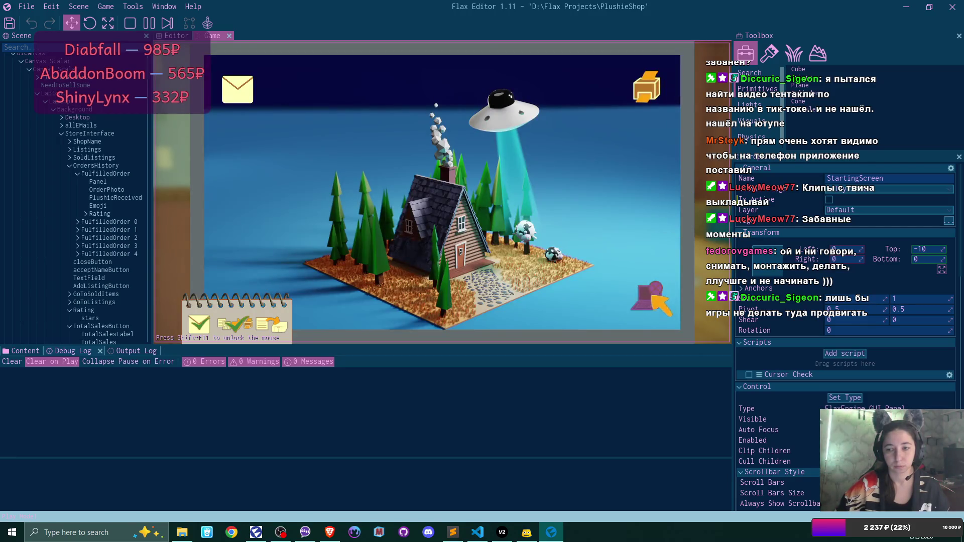
click(652, 291)
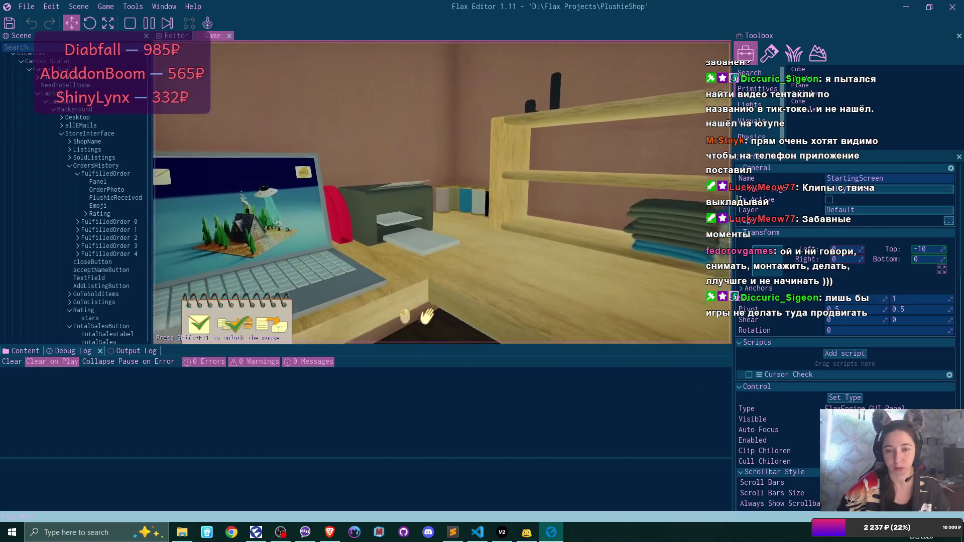
Apply the address label, then put the ordered plushie and an empty box on the desk.
click(442, 192)
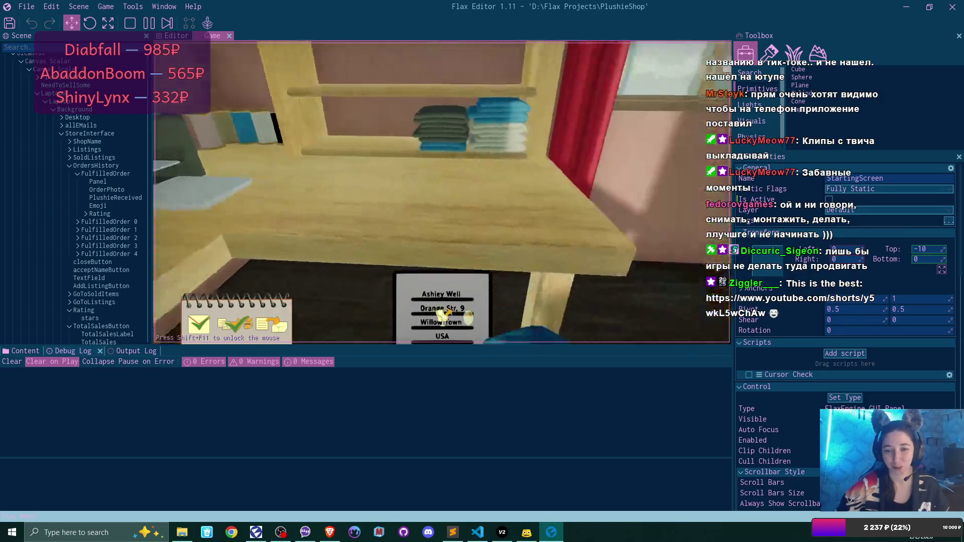
click(442, 192)
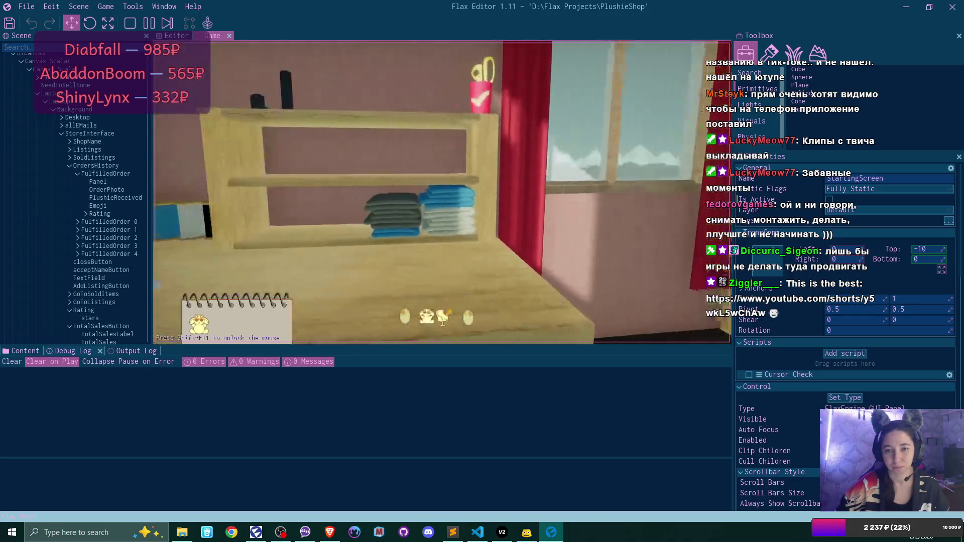
click(441, 193)
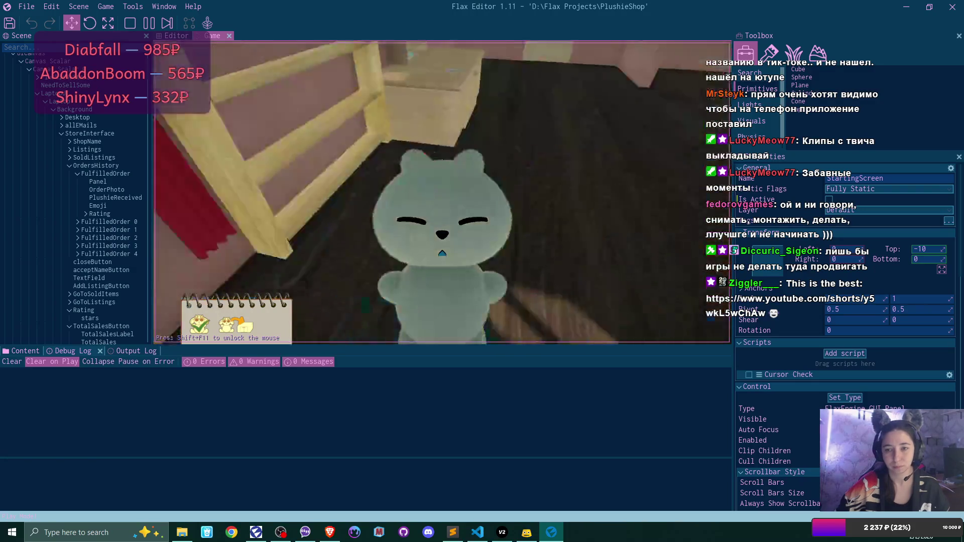
click(442, 192)
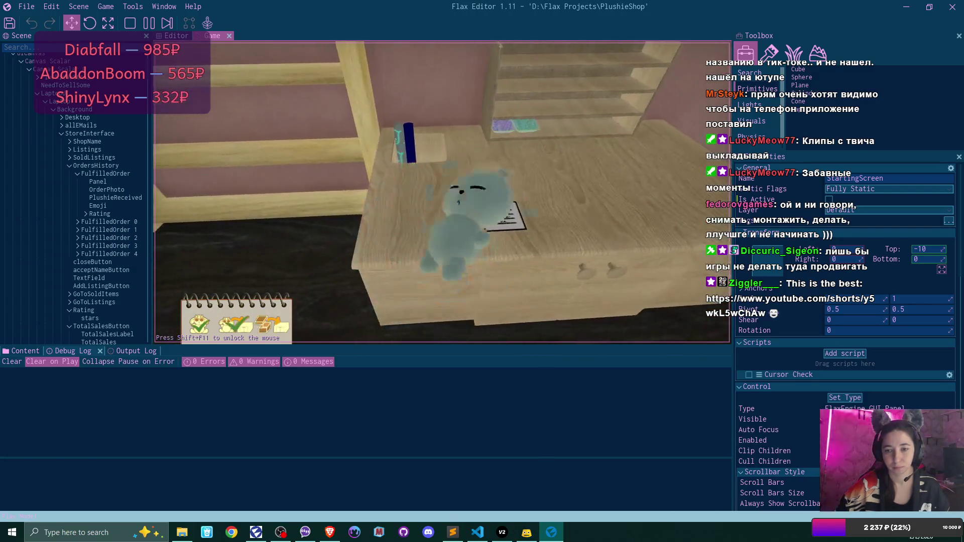
click(442, 192)
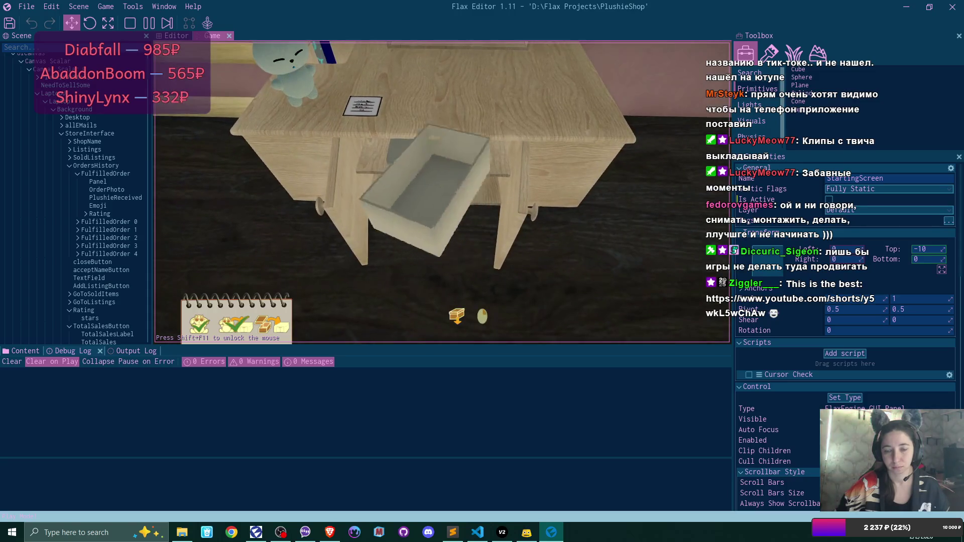
click(442, 193)
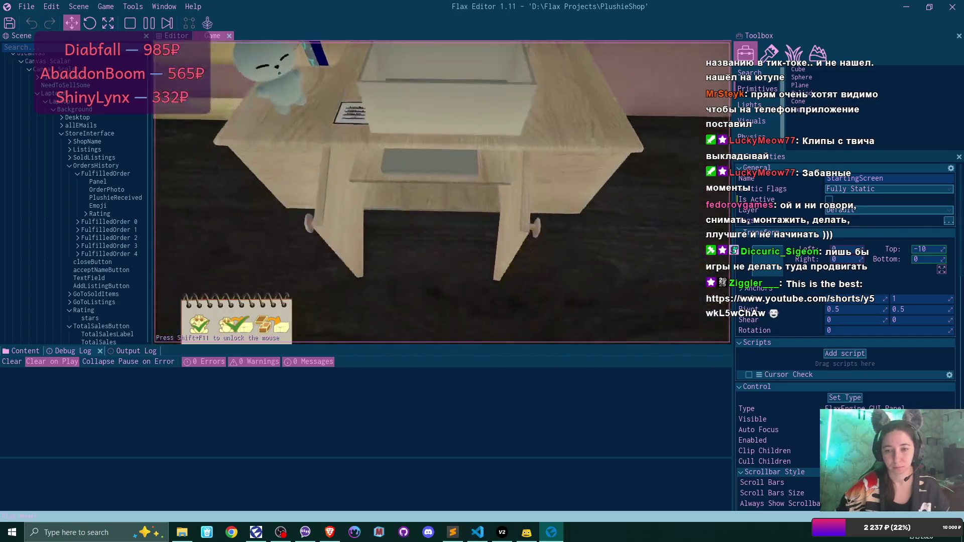
click(441, 193)
click(441, 192)
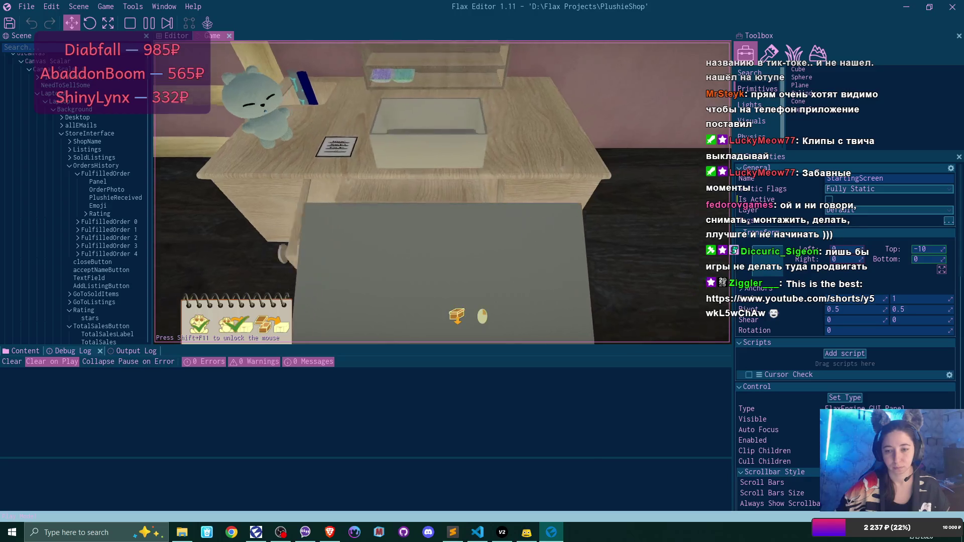
Put the plushie in the box, close the lid, set it down, and sleep to end the day.
click(442, 193)
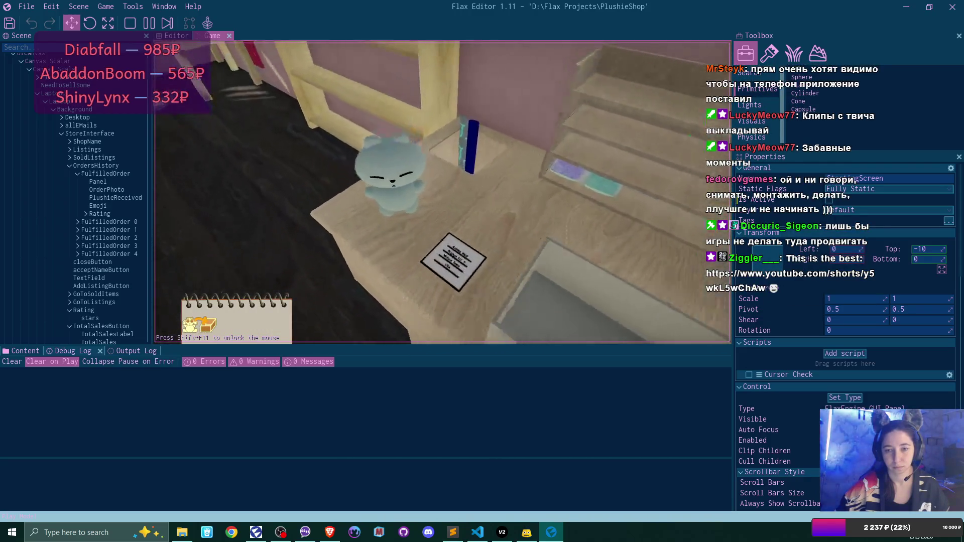
click(442, 192)
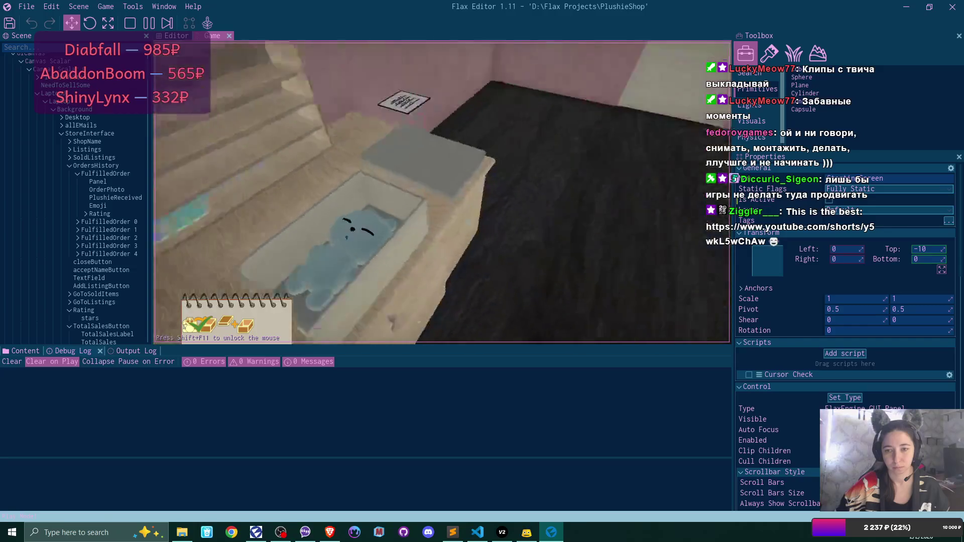
click(442, 192)
click(442, 192)
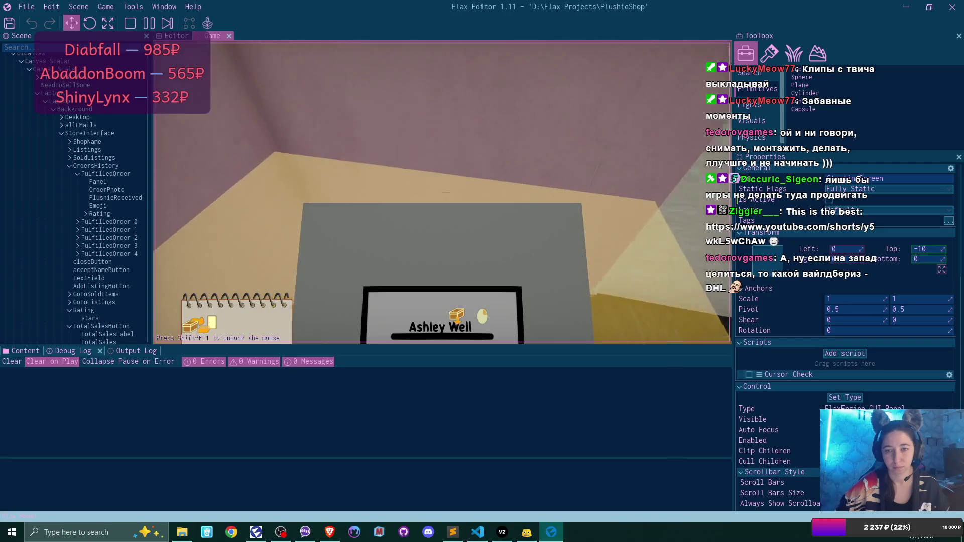
click(441, 193)
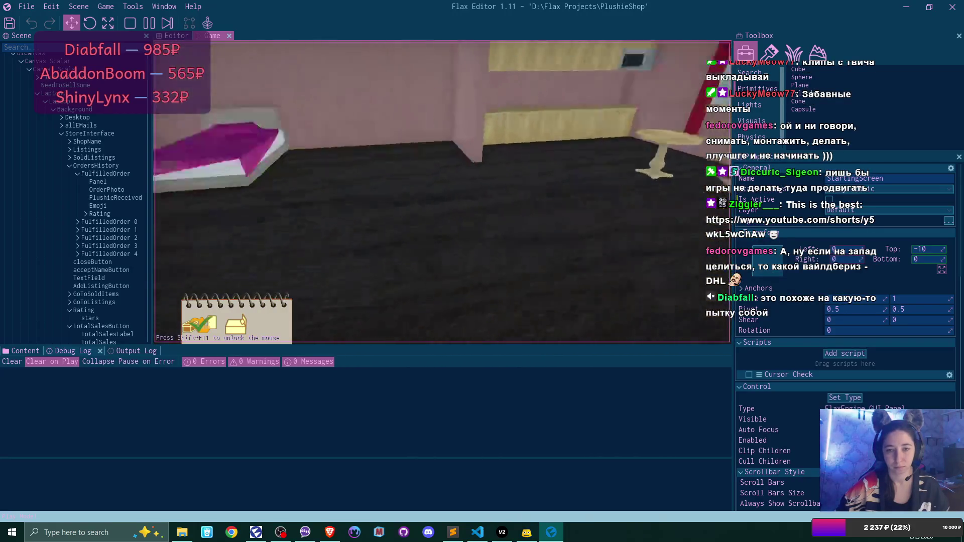
click(441, 192)
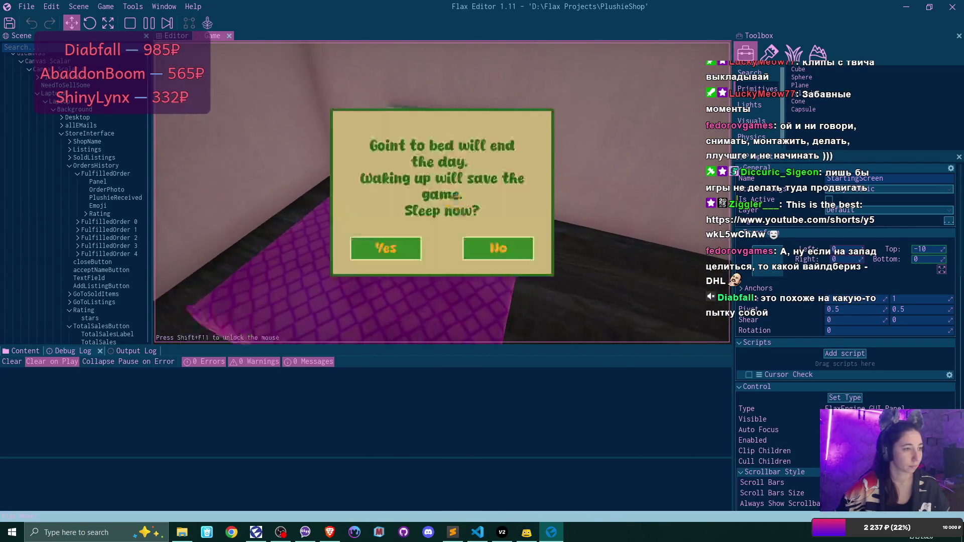
click(418, 248)
key(alt+Tab)
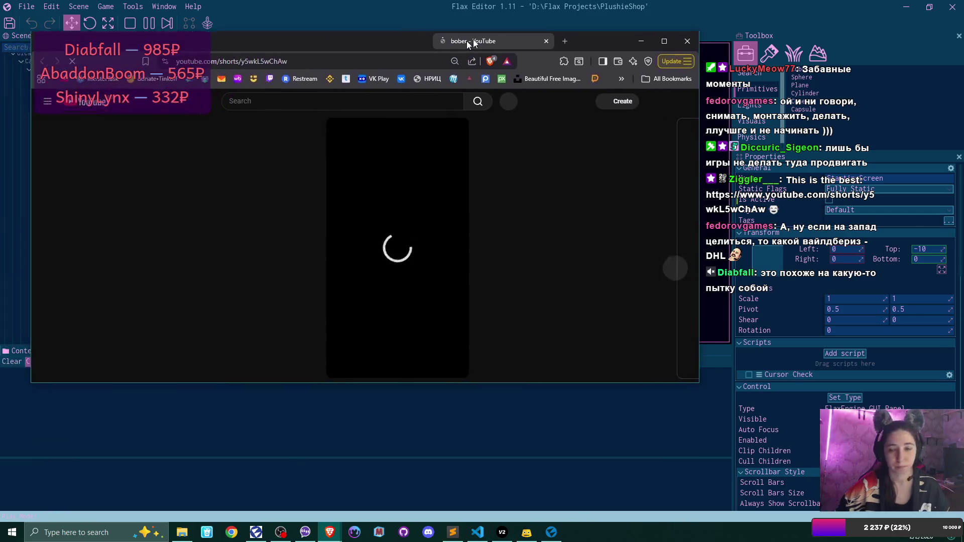
click(679, 38)
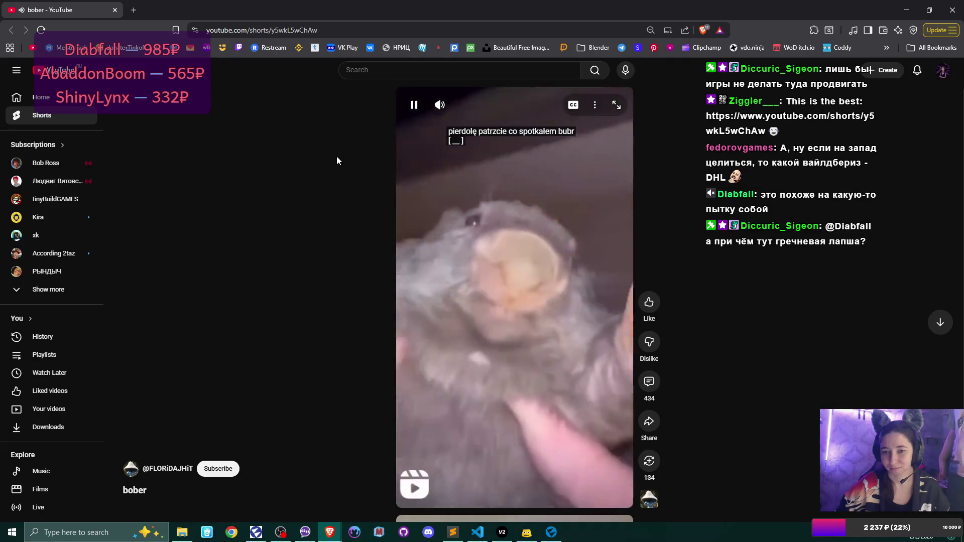
click(412, 107)
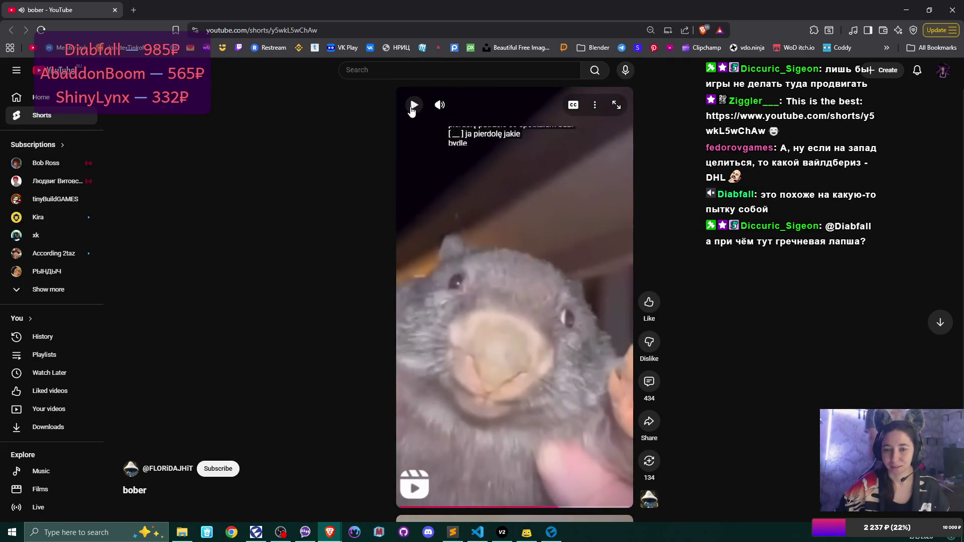
click(115, 10)
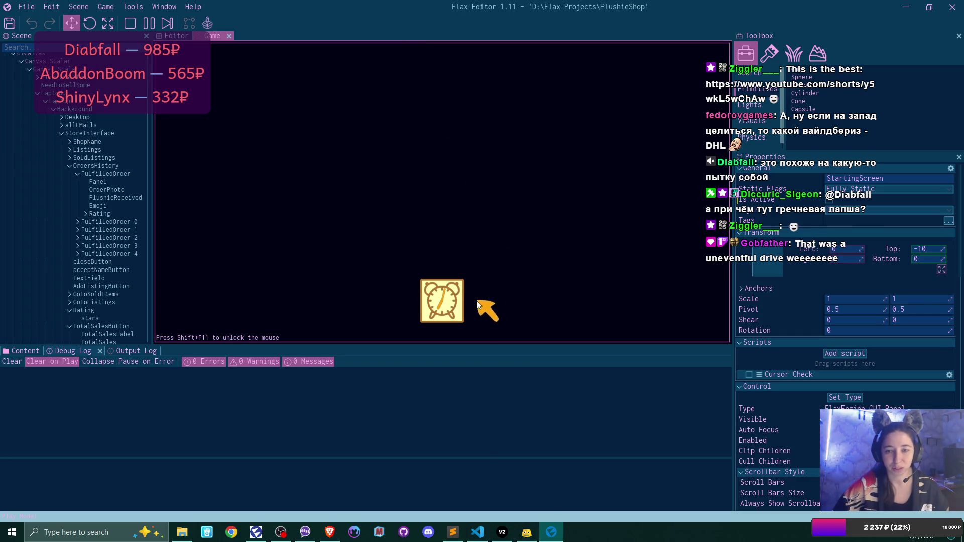
Wake for the next day and follow the supplies store link in the email.
click(452, 295)
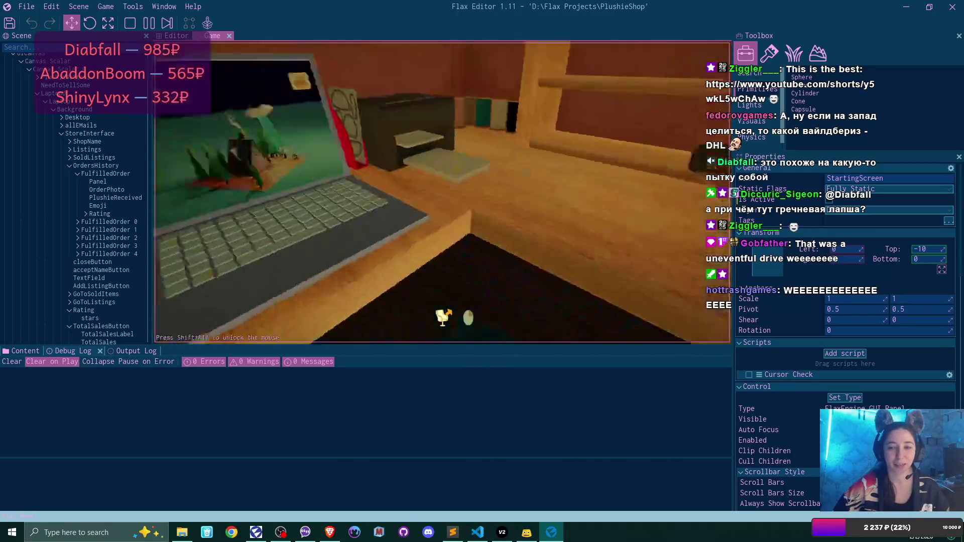
click(243, 88)
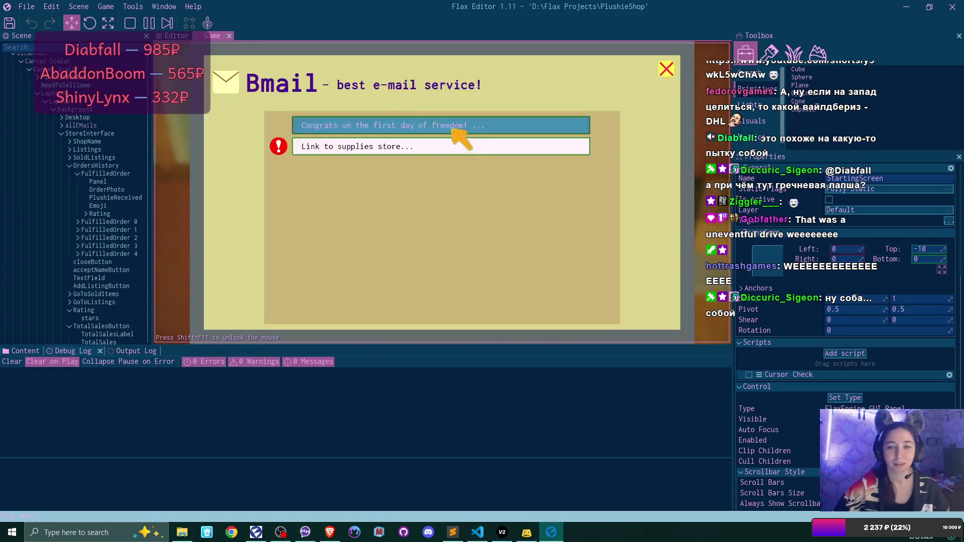
click(467, 147)
click(451, 294)
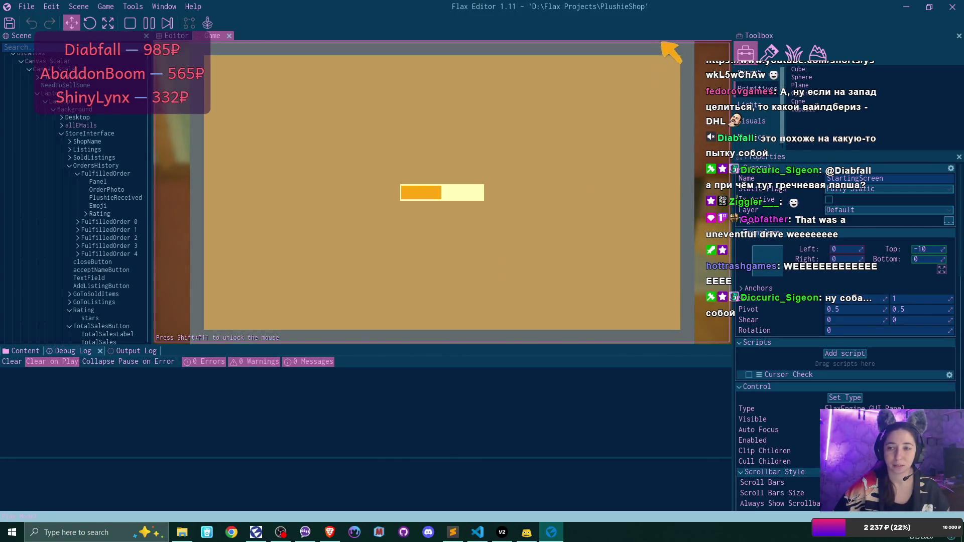
click(671, 67)
click(672, 67)
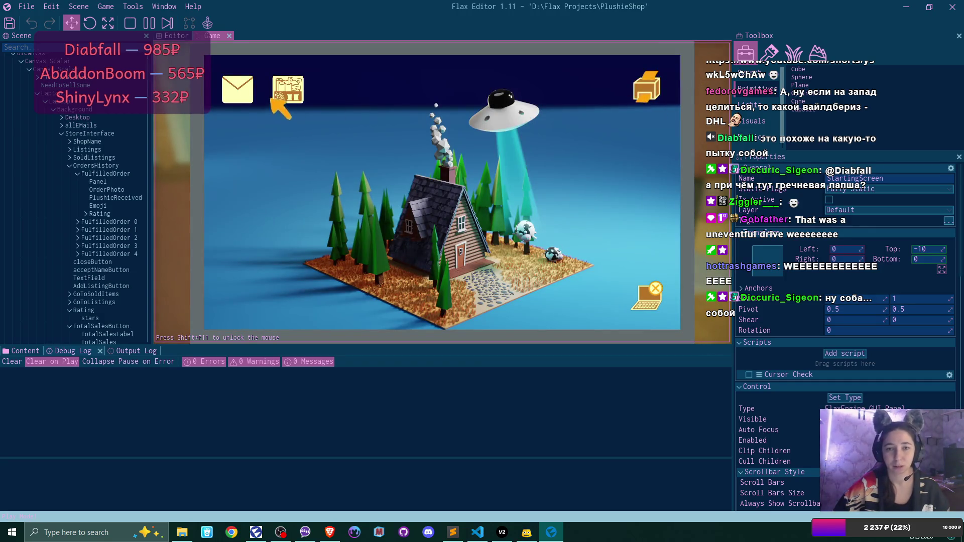
Add blankets and boxes to the cart, buy them for $75, and close the shop.
click(281, 91)
click(304, 79)
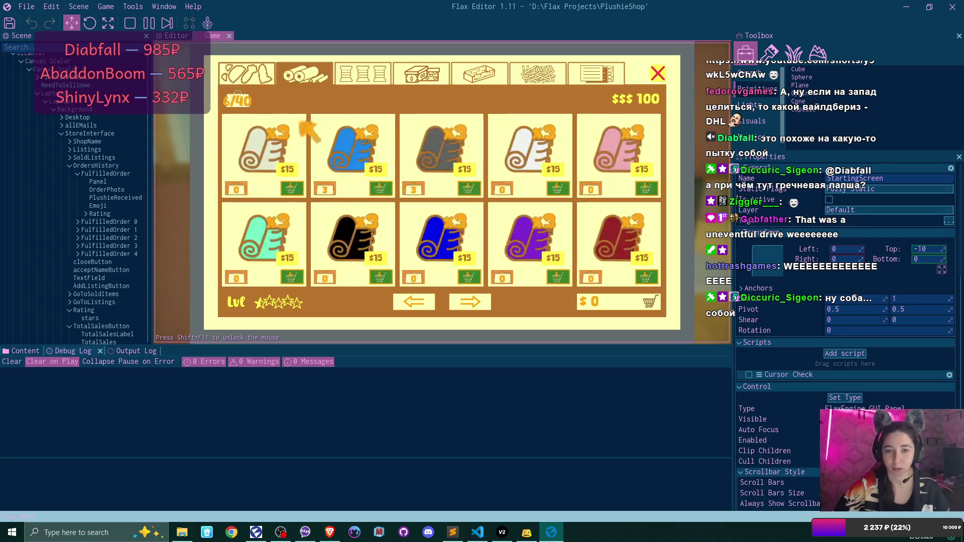
click(645, 189)
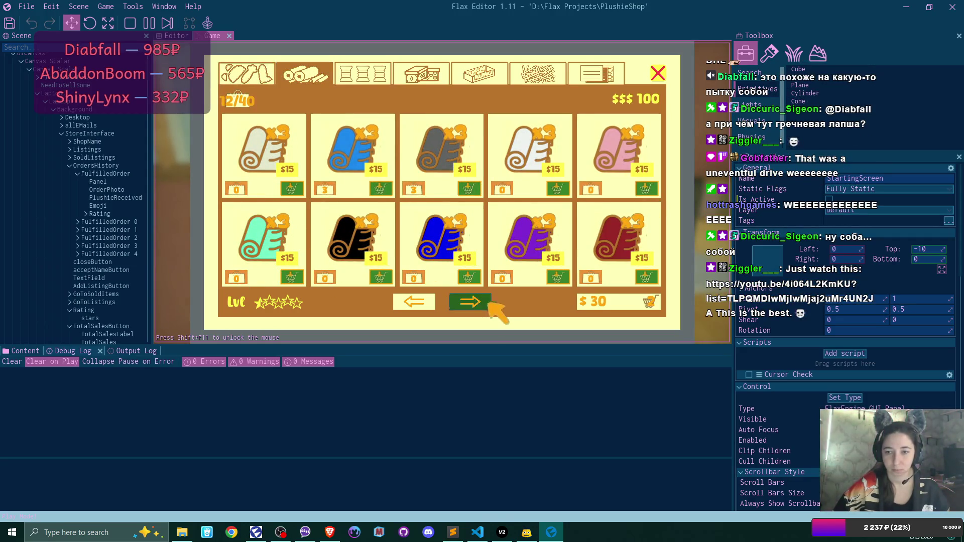
click(471, 302)
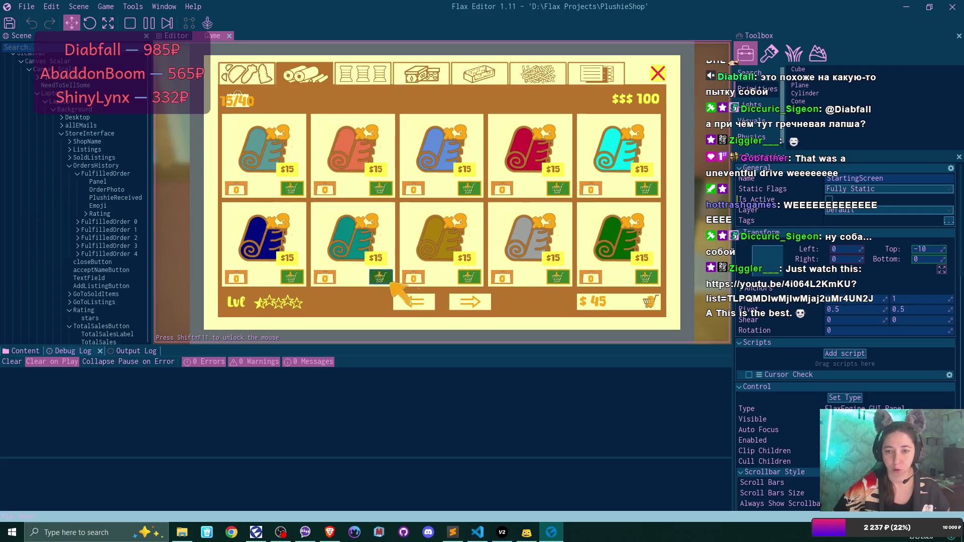
click(422, 75)
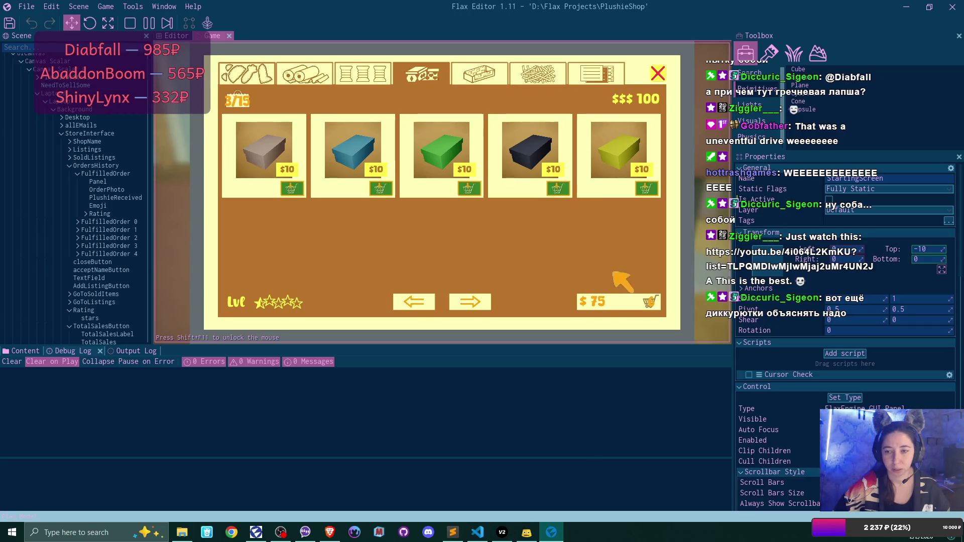
click(623, 304)
click(623, 304)
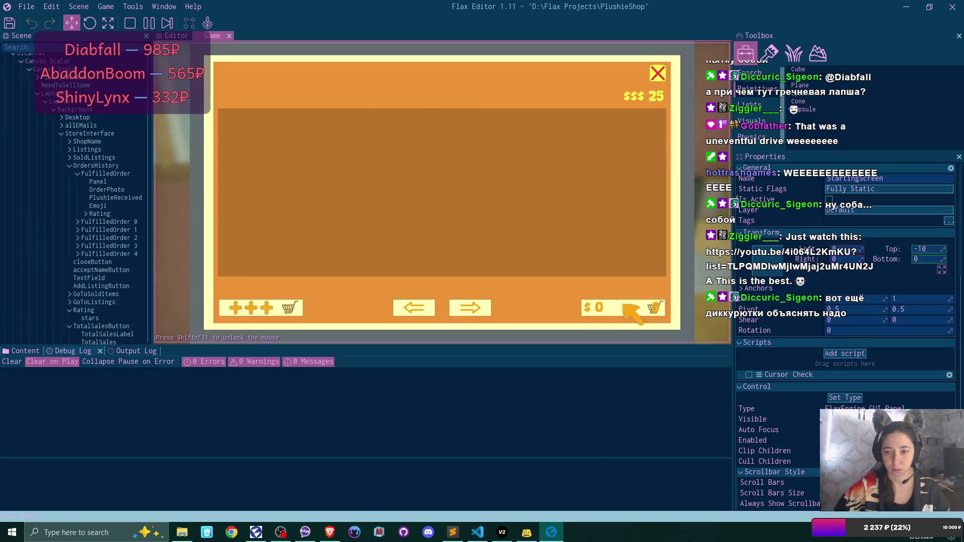
click(657, 74)
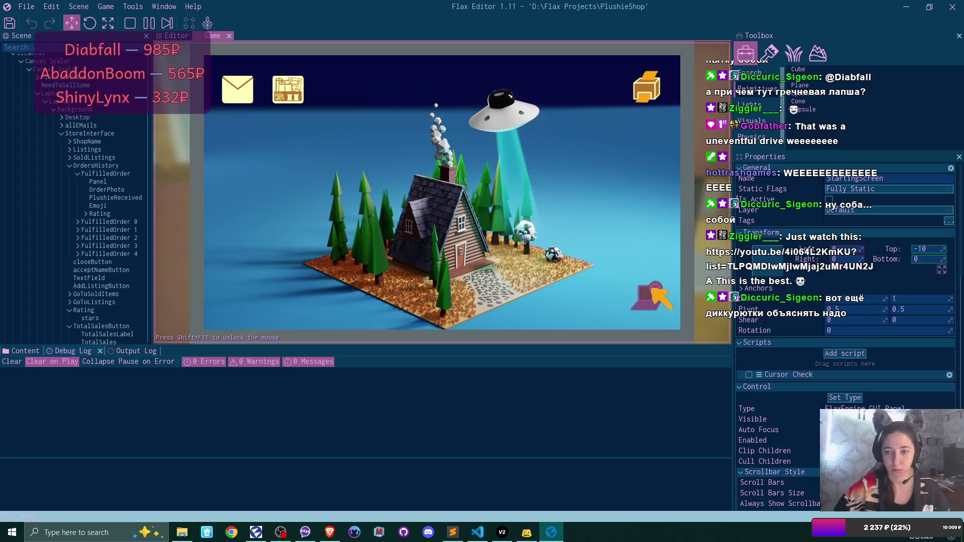
Walk to the desk, open the shop-creation email in Bmail and unlock the online shop.
click(652, 288)
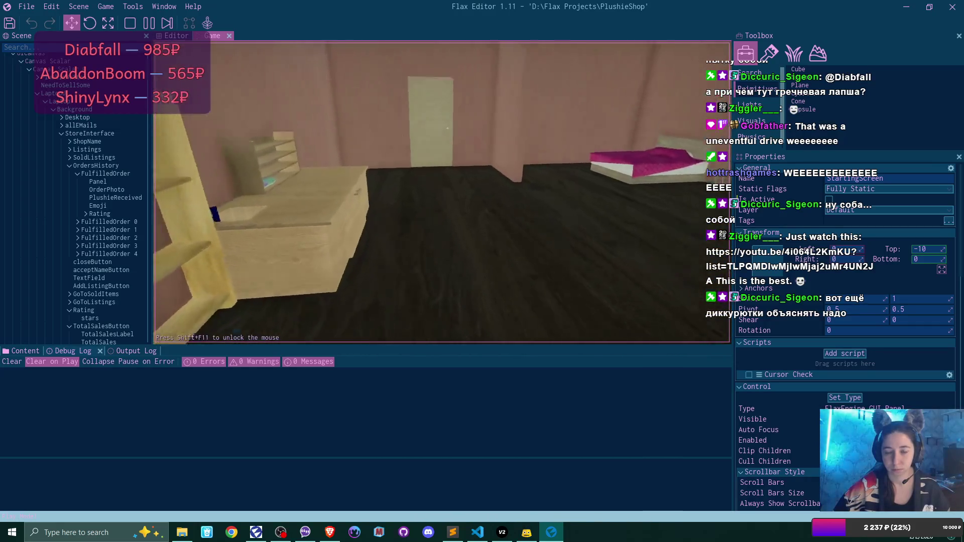
key(w)
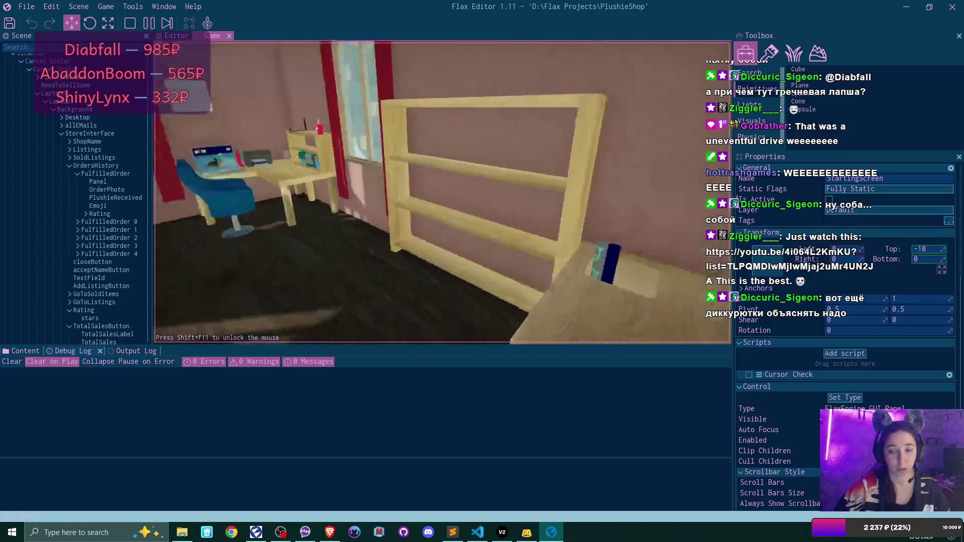
key(w)
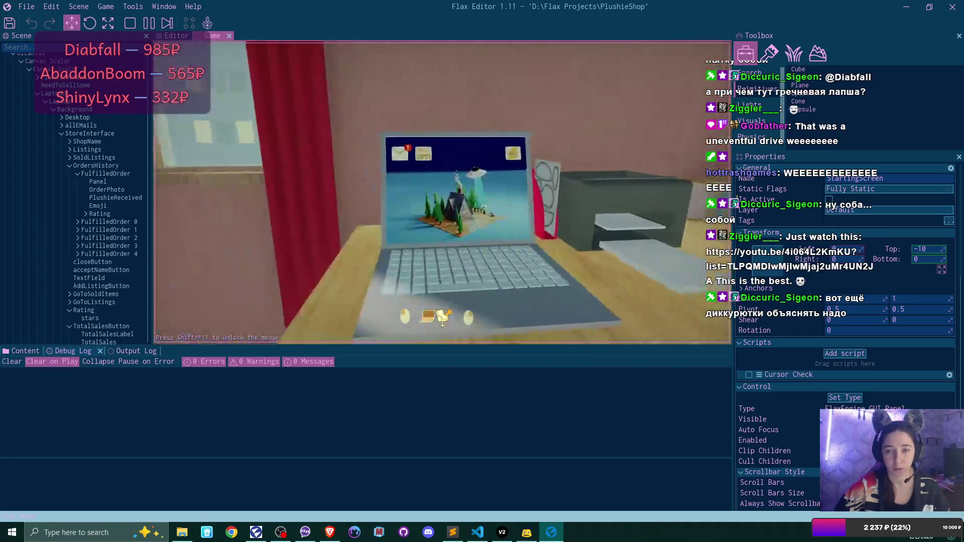
click(443, 193)
click(238, 93)
click(462, 183)
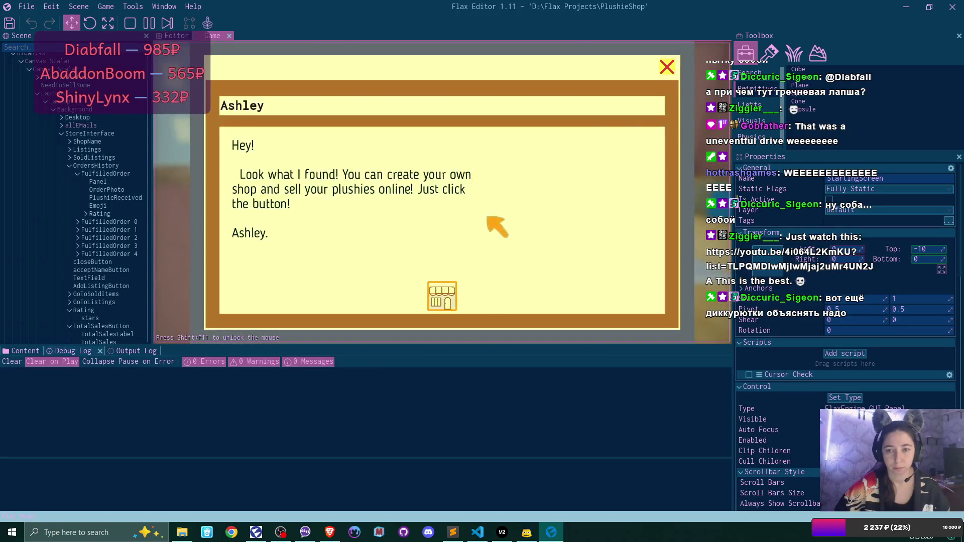
click(444, 295)
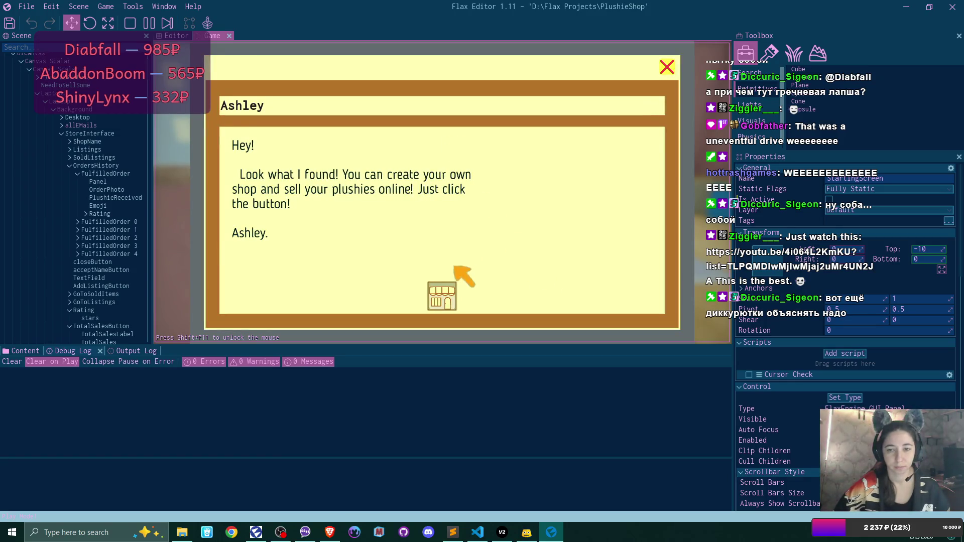
click(667, 65)
click(665, 69)
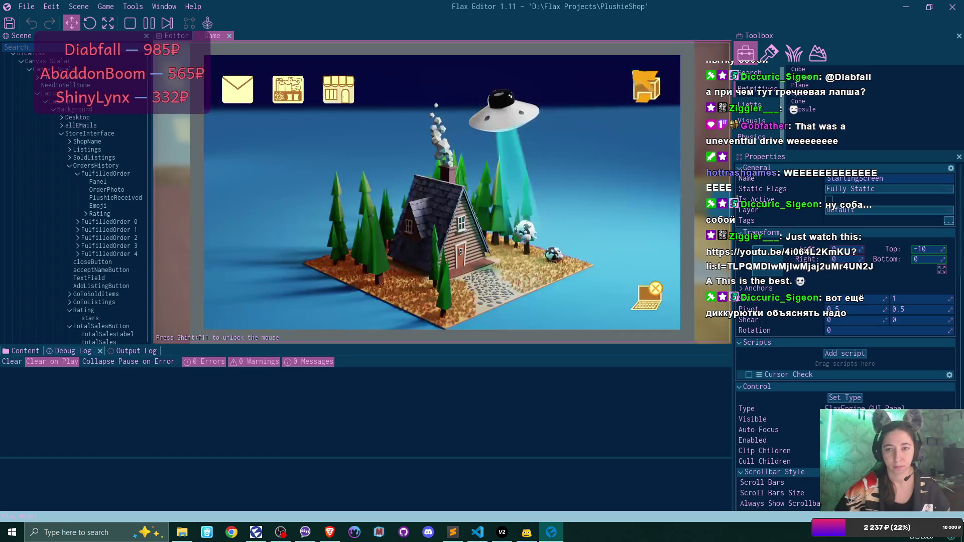
Name the new online shop 'WB' and leave the laptop for the plushie workbench.
click(340, 83)
click(522, 195)
text(WB)
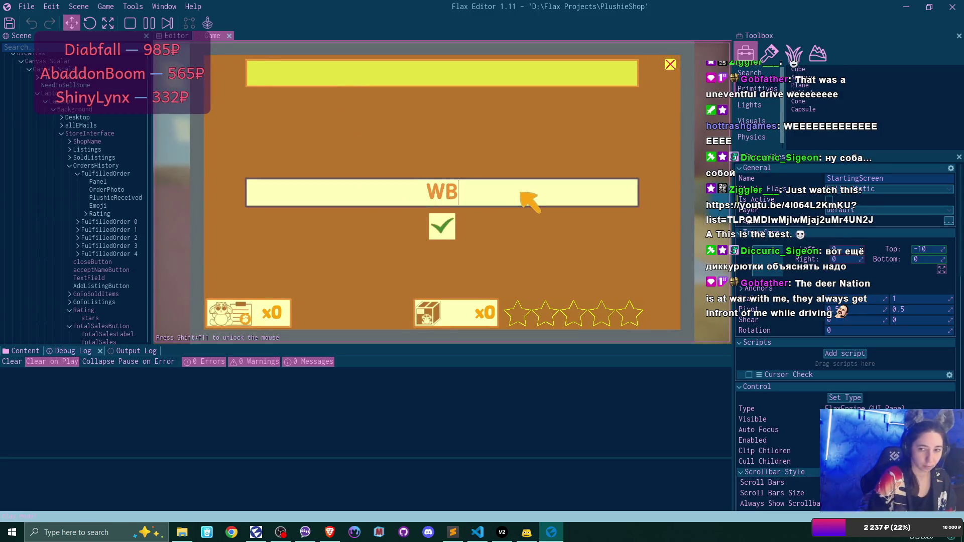
click(450, 234)
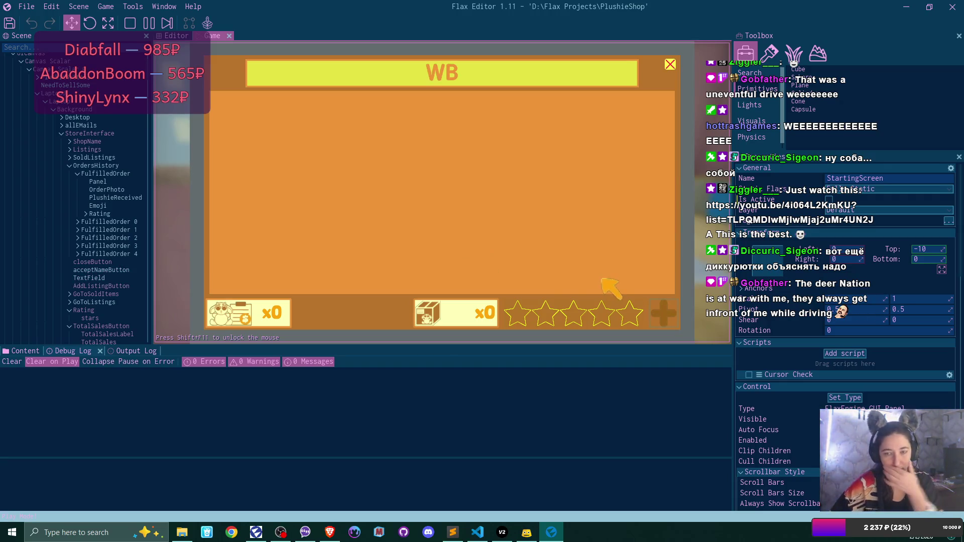
click(669, 64)
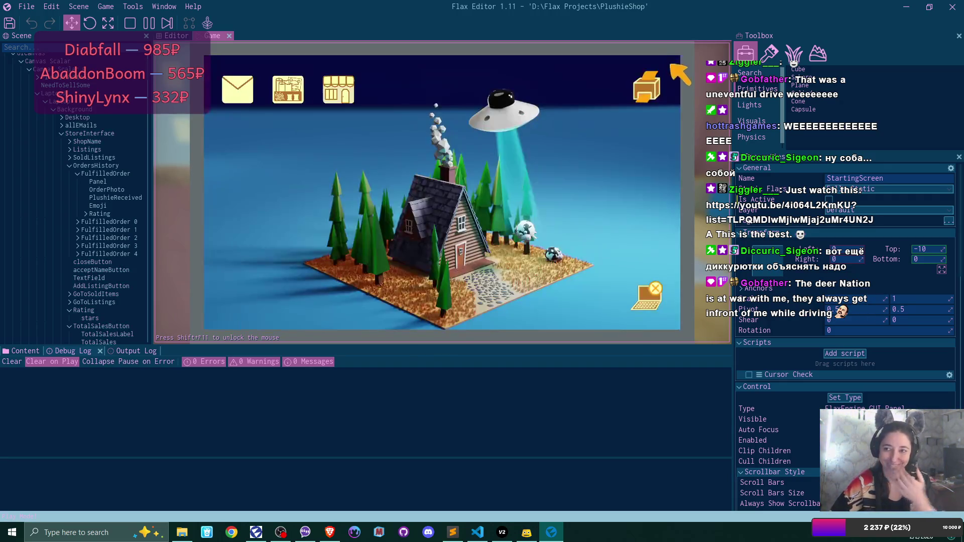
click(654, 310)
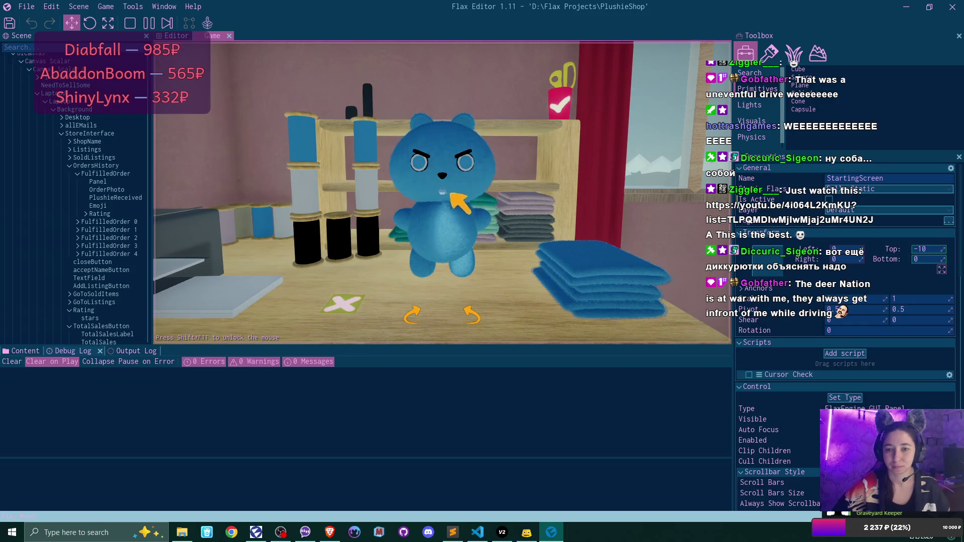
Shelve the blue bear, then craft a teal bunny-eared plushie and shelve it.
click(564, 108)
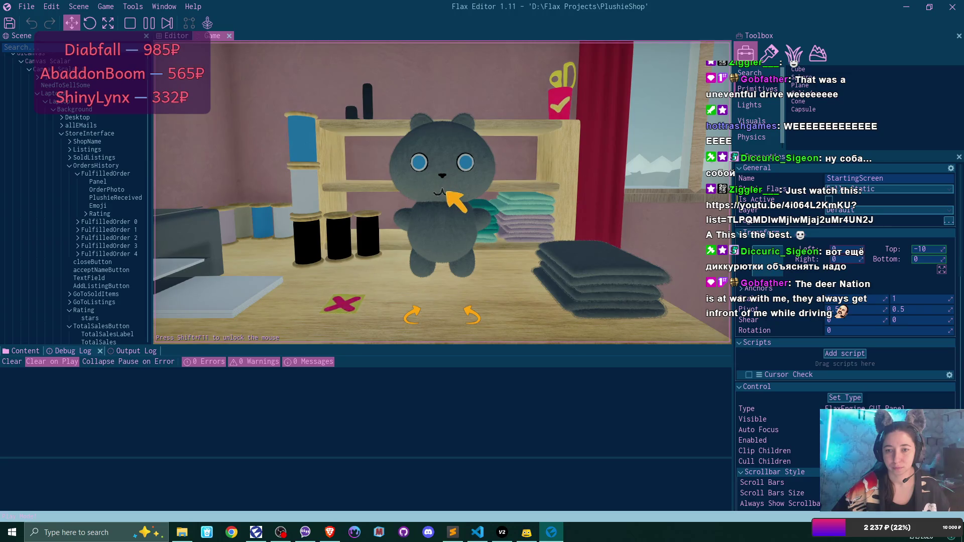
click(466, 119)
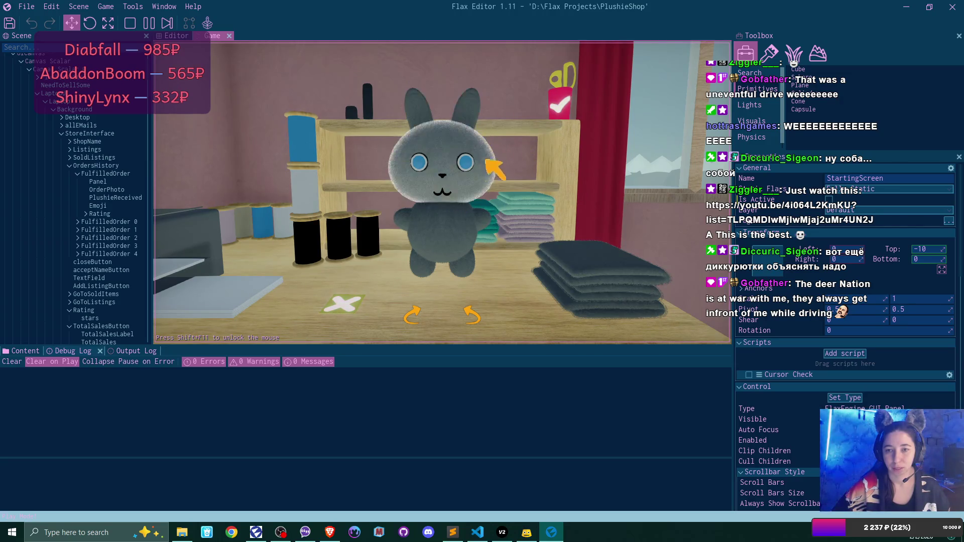
click(631, 293)
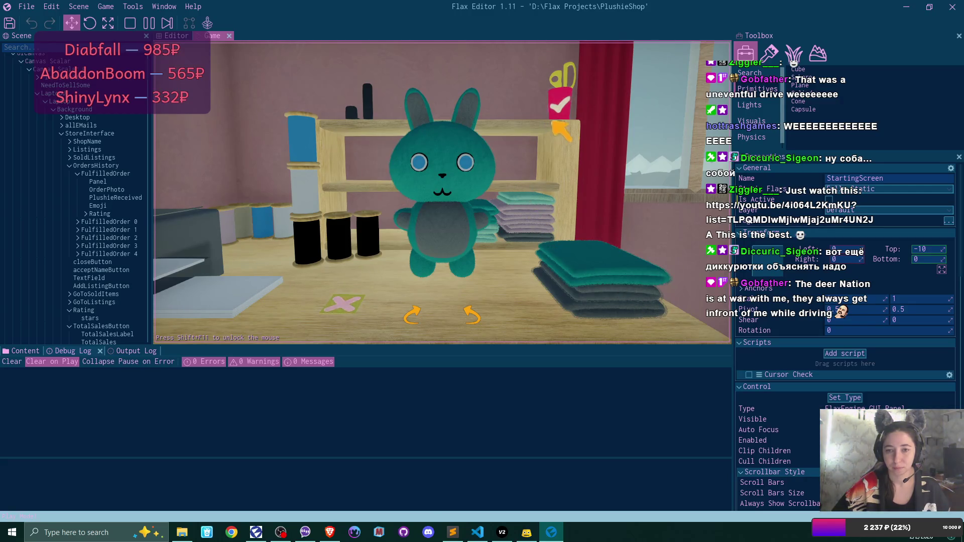
click(567, 114)
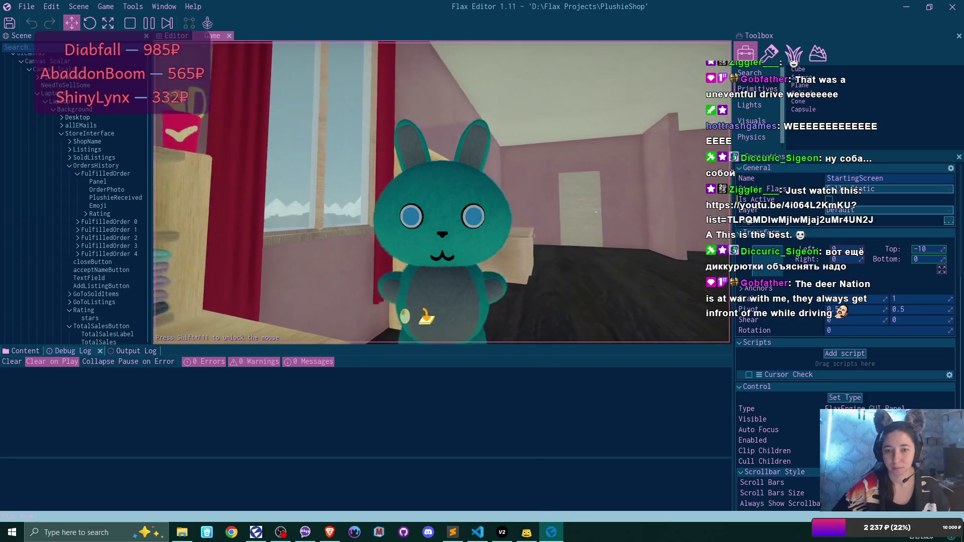
Craft a dark grey plushie with bunny ears at the workbench.
click(427, 315)
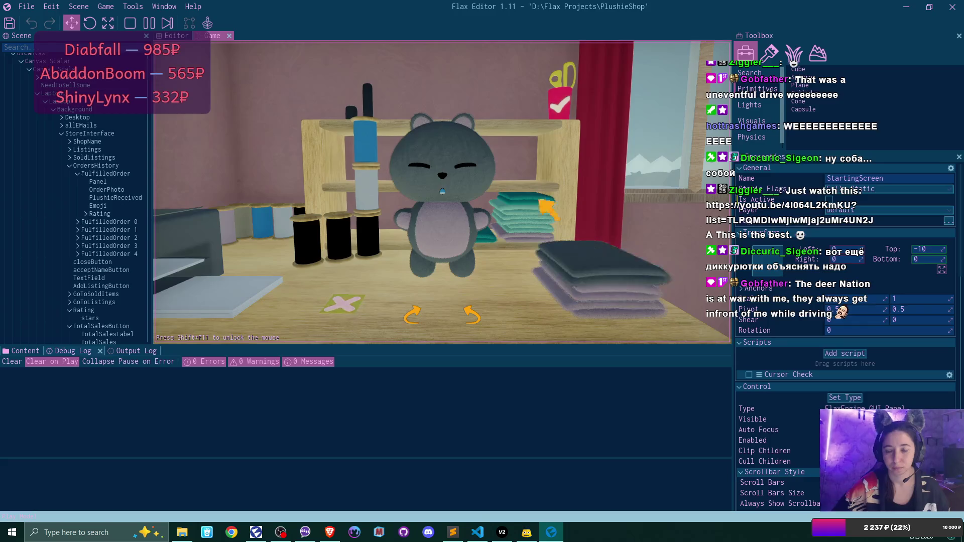
mouse_move(458, 161)
mouse_down()
mouse_move(469, 162)
mouse_move(450, 176)
mouse_up()
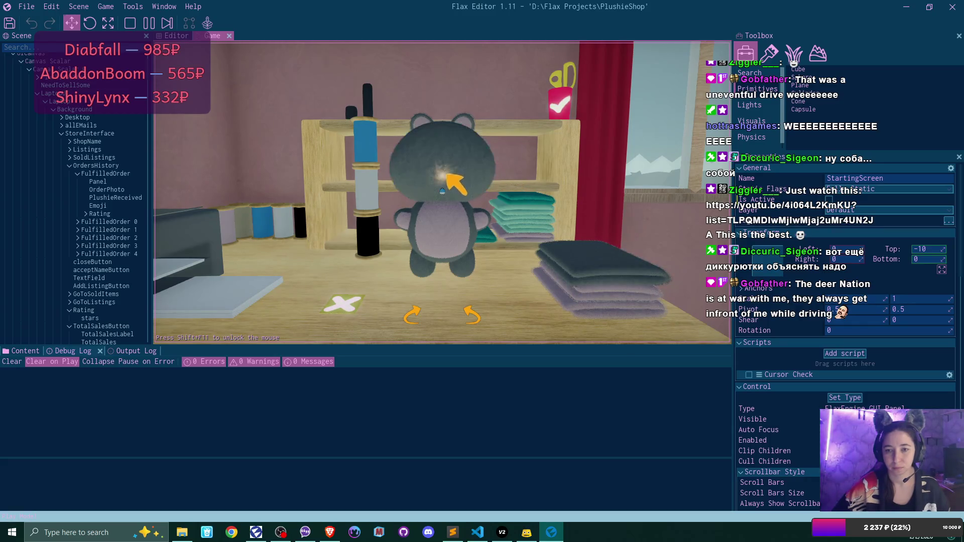
click(472, 123)
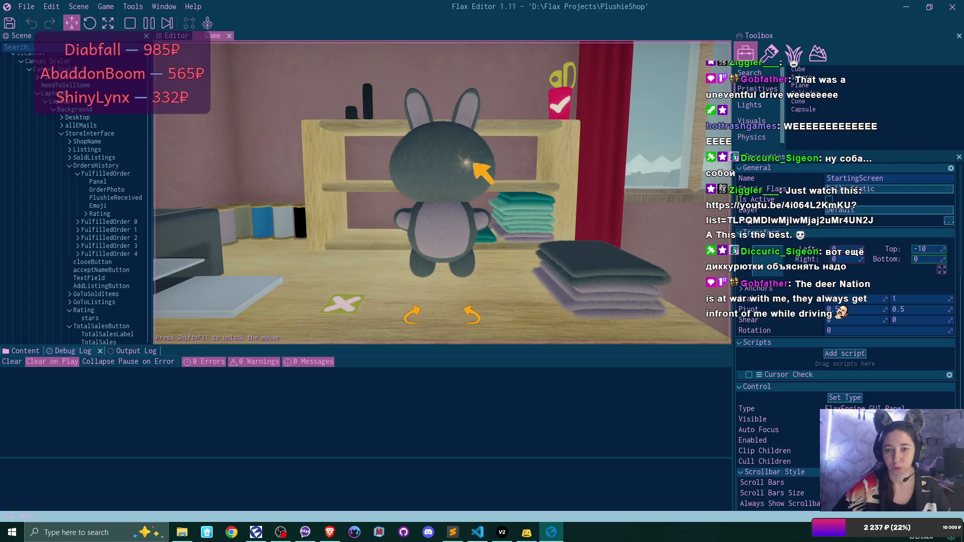
click(454, 236)
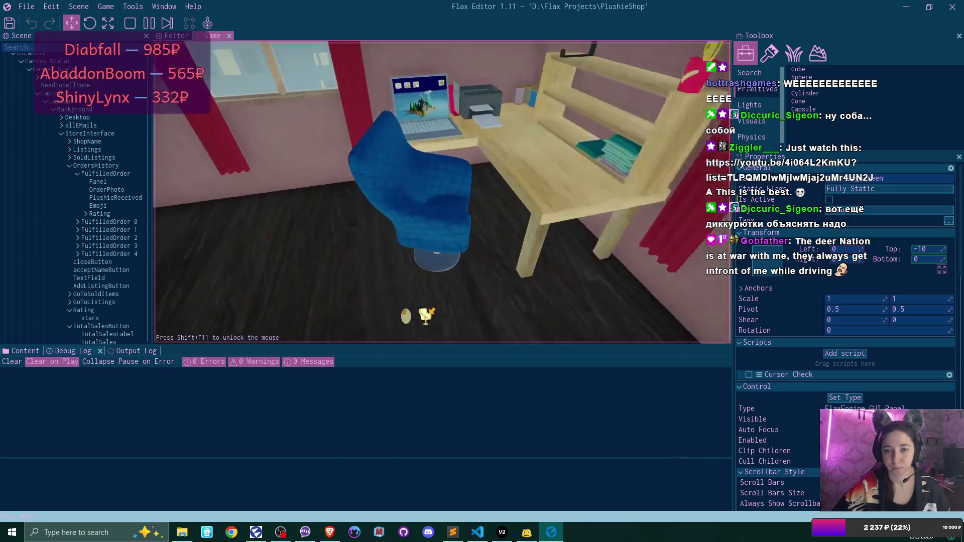
click(426, 315)
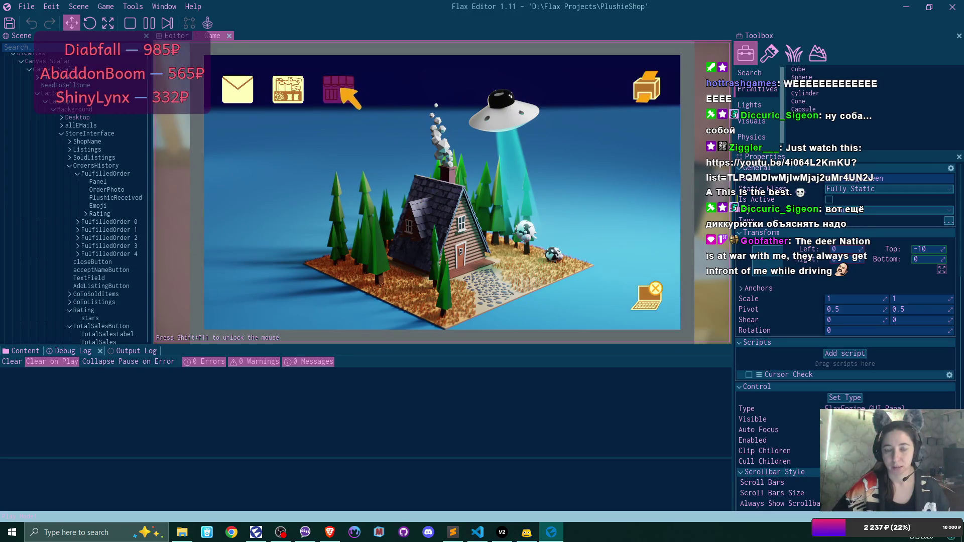
Add three $20 WB store listings for the blue bear, teal bunny and grey bear.
click(340, 89)
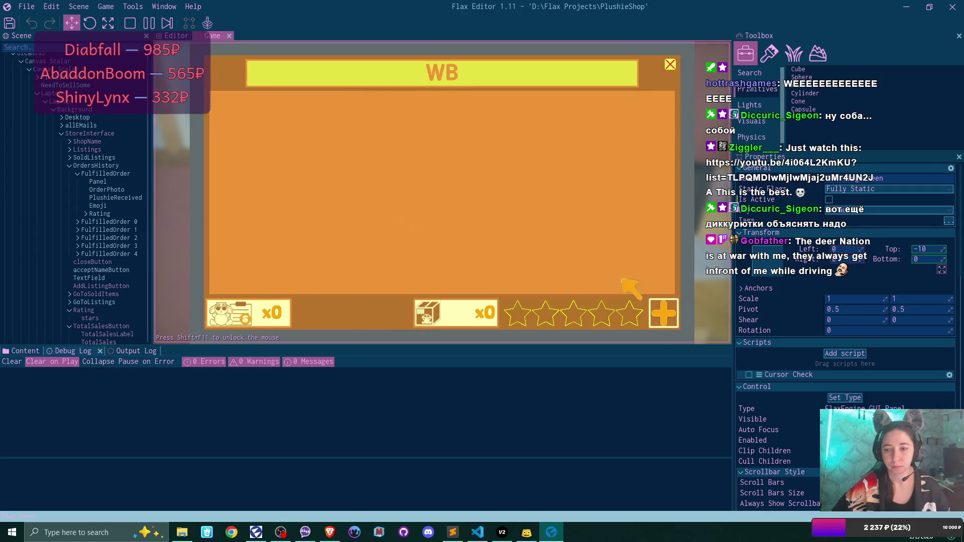
click(663, 313)
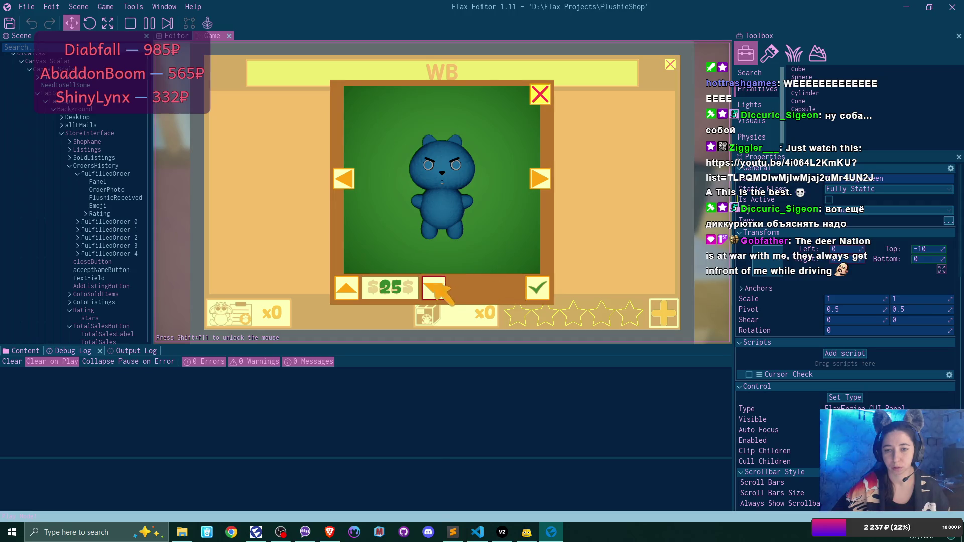
click(545, 288)
click(663, 313)
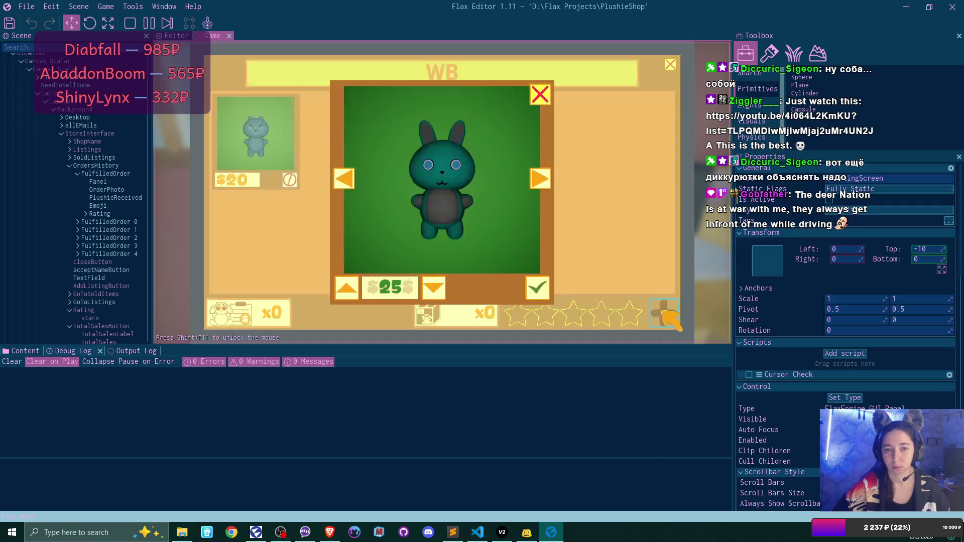
click(537, 288)
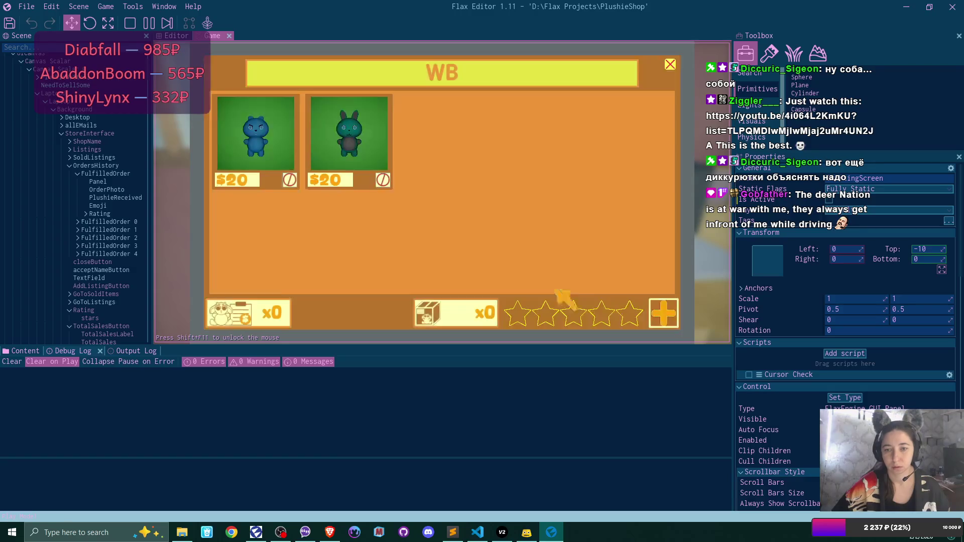
click(663, 312)
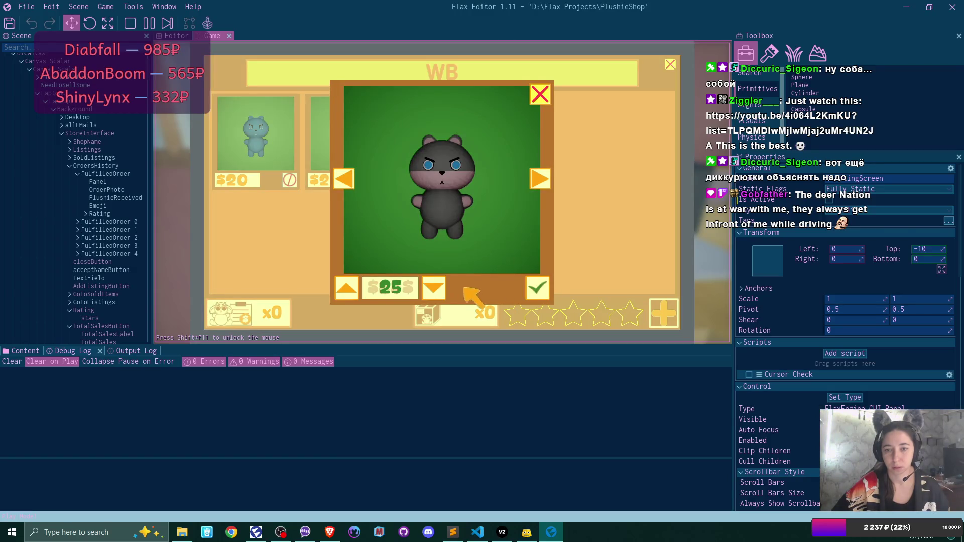
click(540, 288)
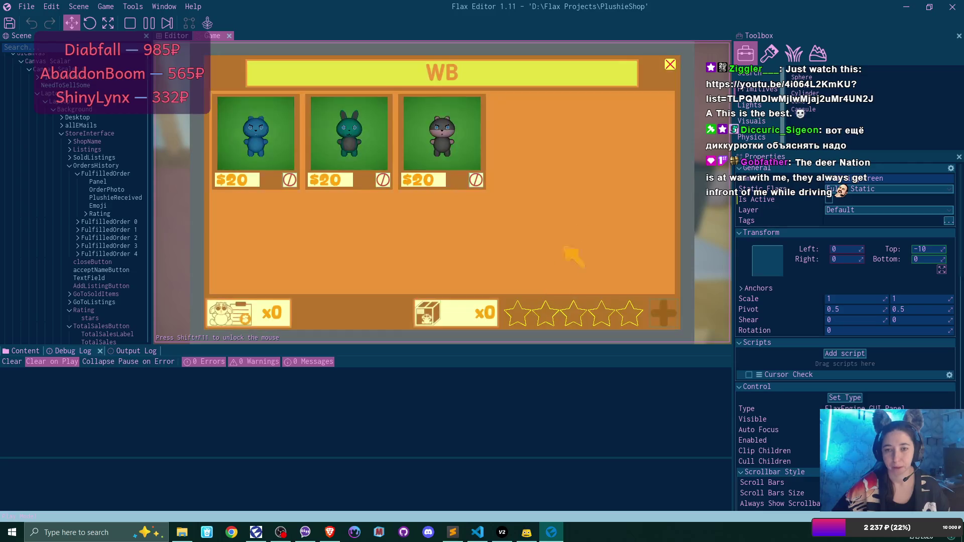
click(668, 64)
Walk to the desk and put the blue package into the box.
click(652, 296)
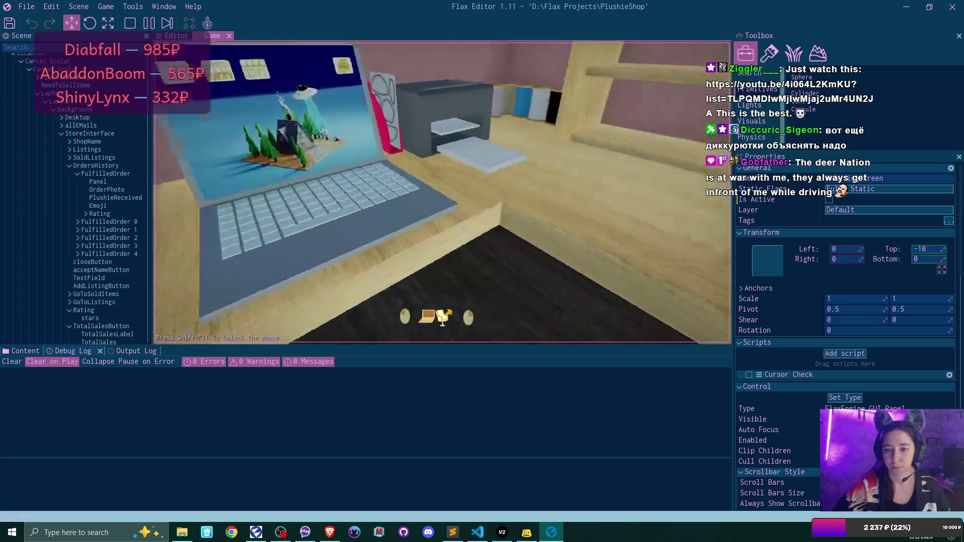
key(w)
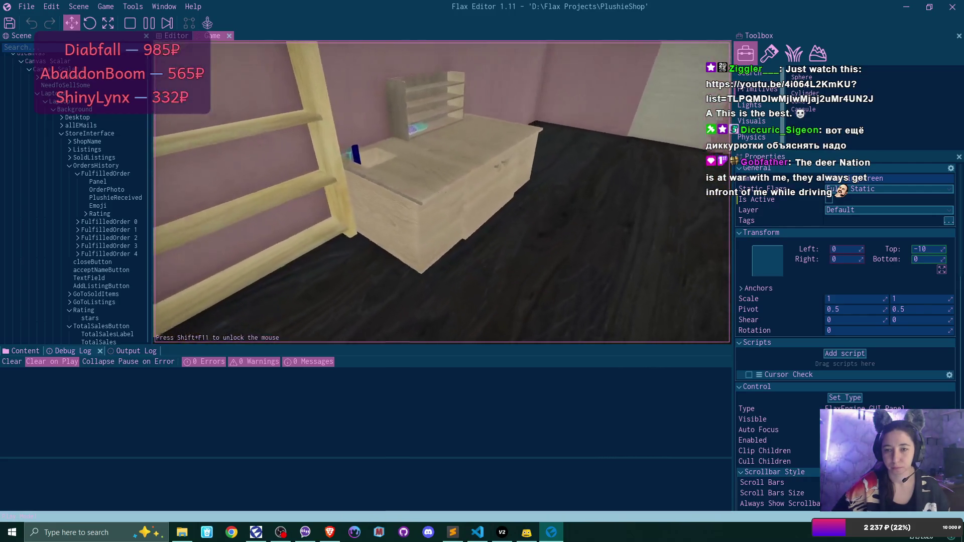
key(a)
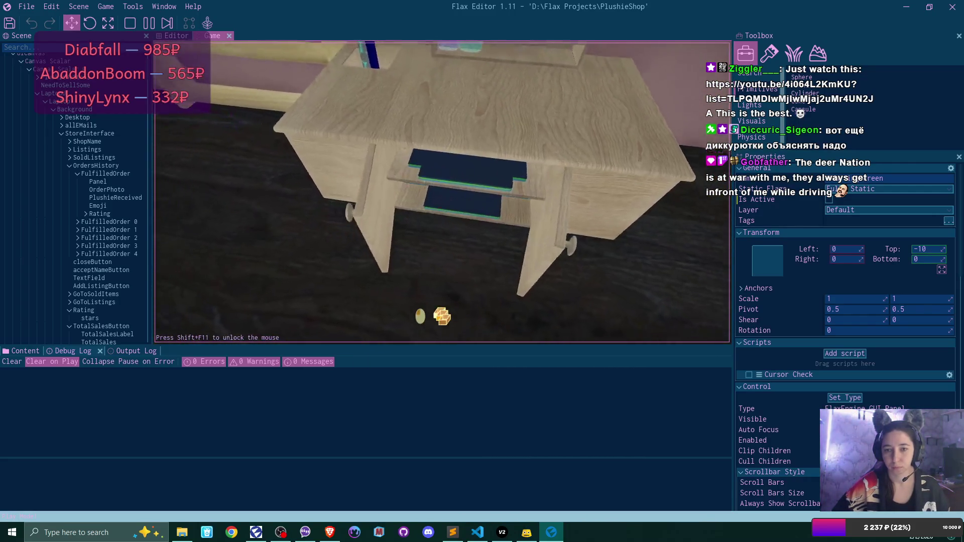
click(442, 192)
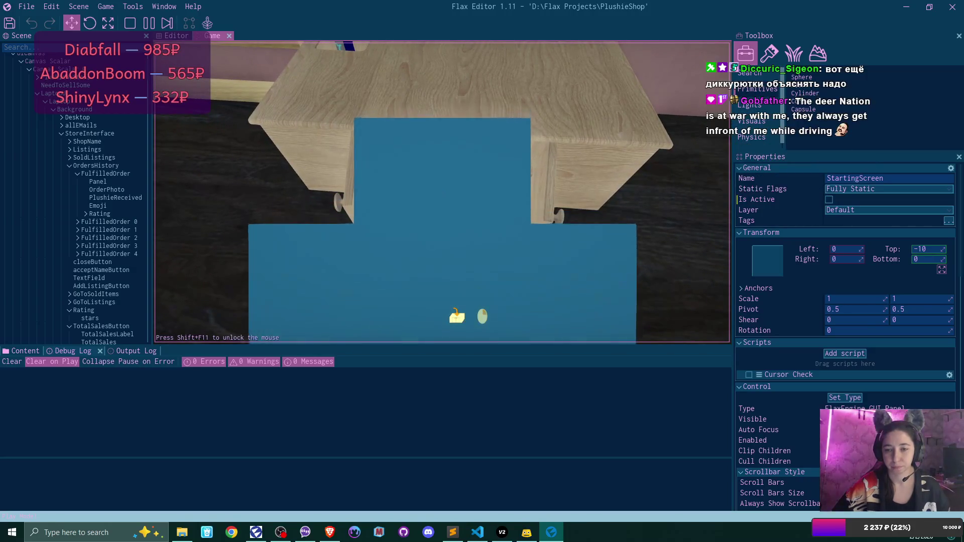
click(442, 191)
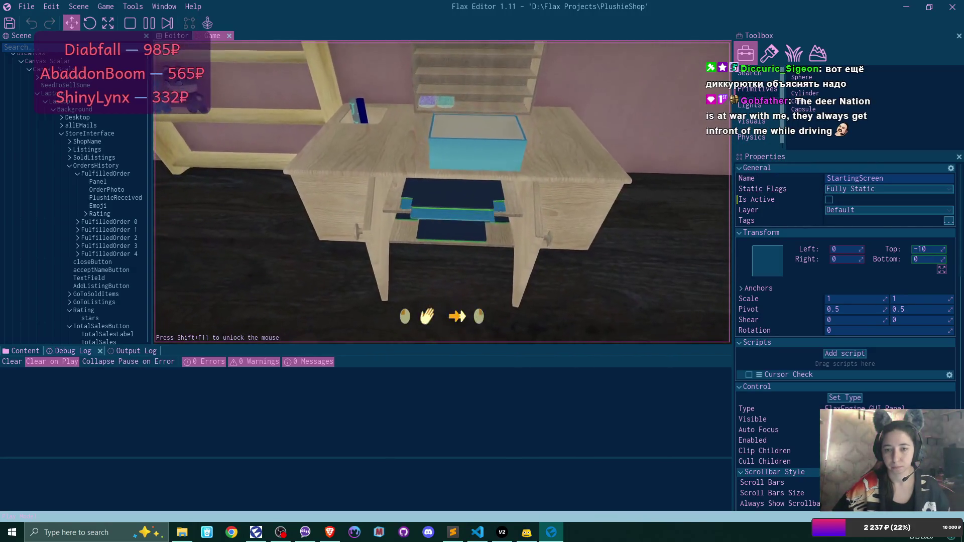
Pack the blue bear plush into the box, set it on the floor, and use the laptop.
click(442, 191)
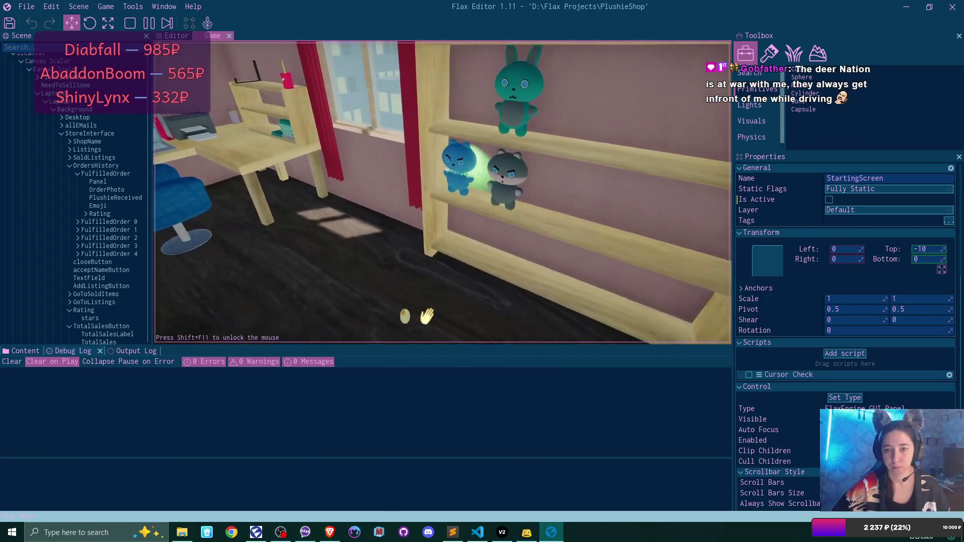
click(441, 191)
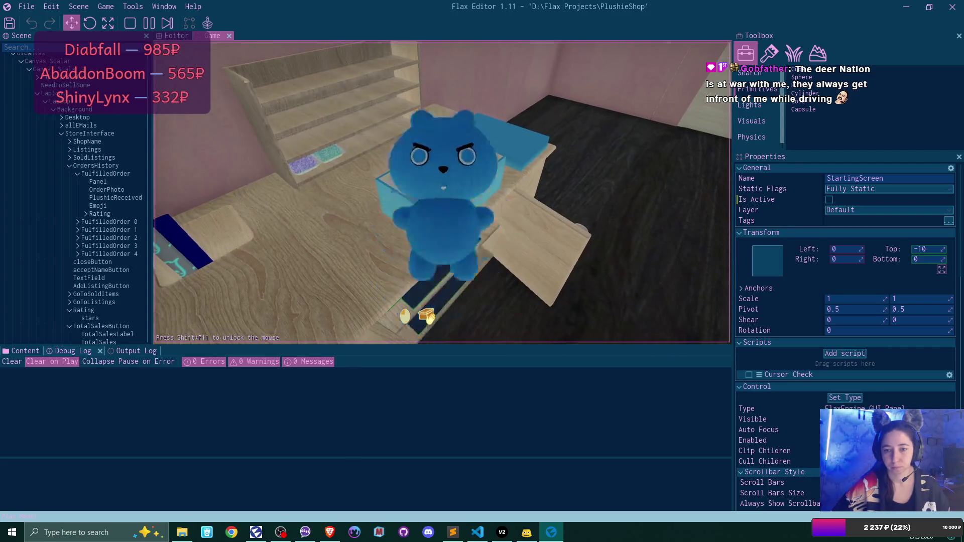
click(441, 191)
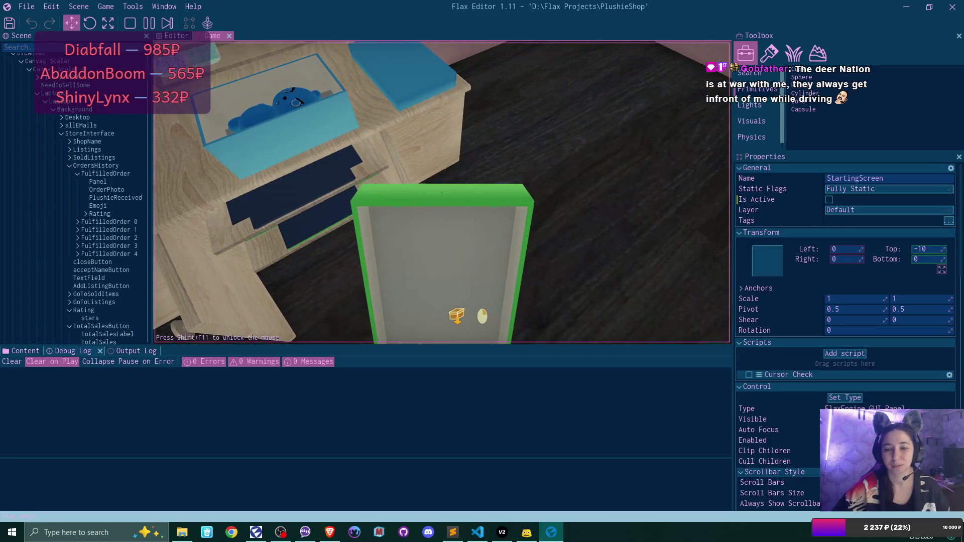
click(442, 192)
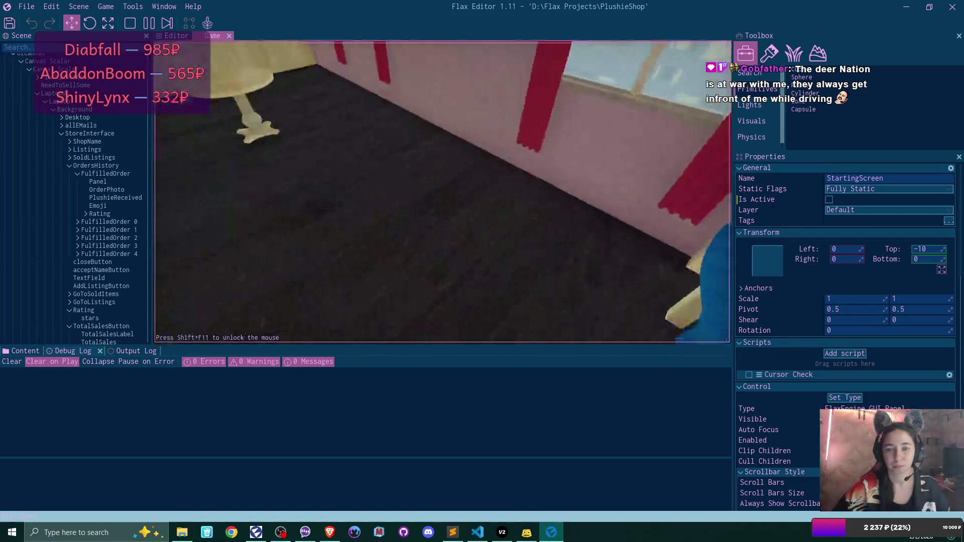
click(442, 193)
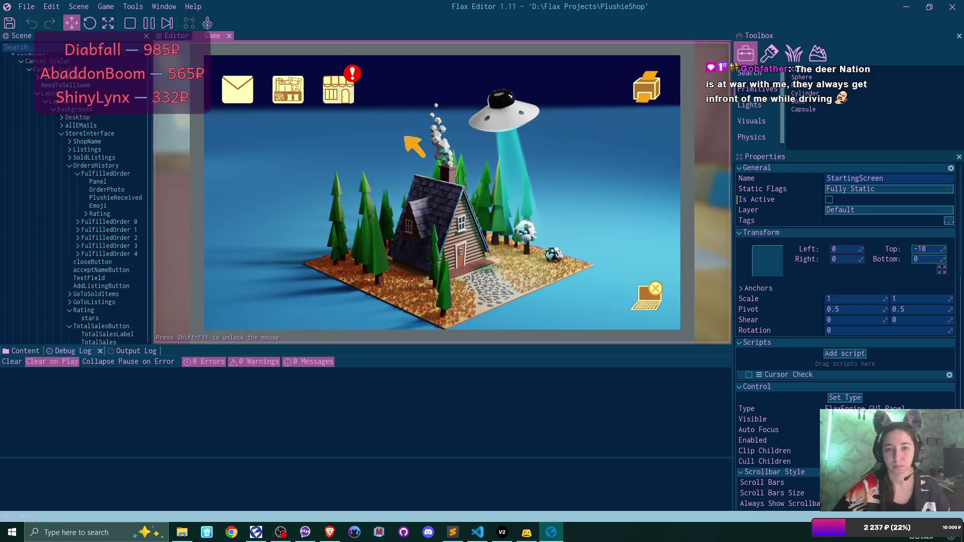
Review the three $20 plushie listings and their addresses in the WB shop.
click(337, 85)
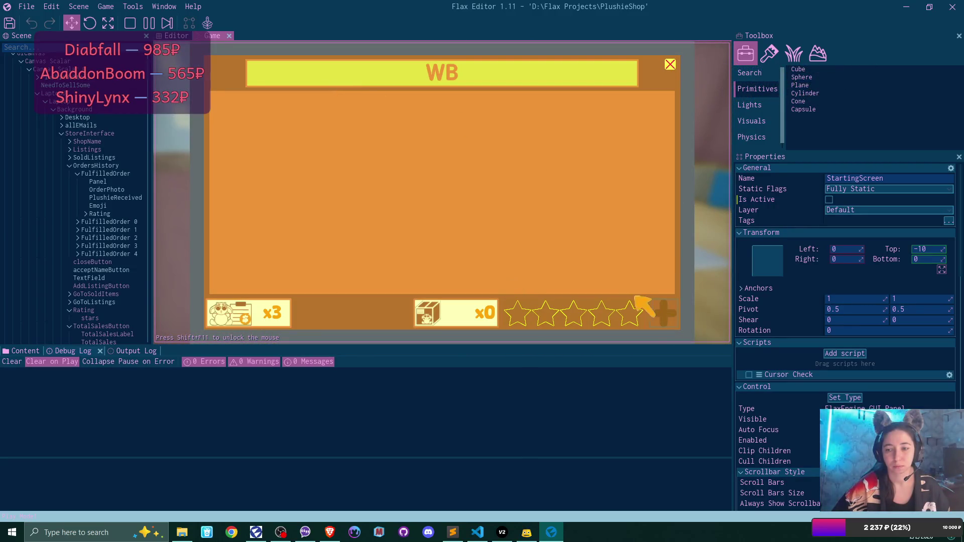
click(246, 314)
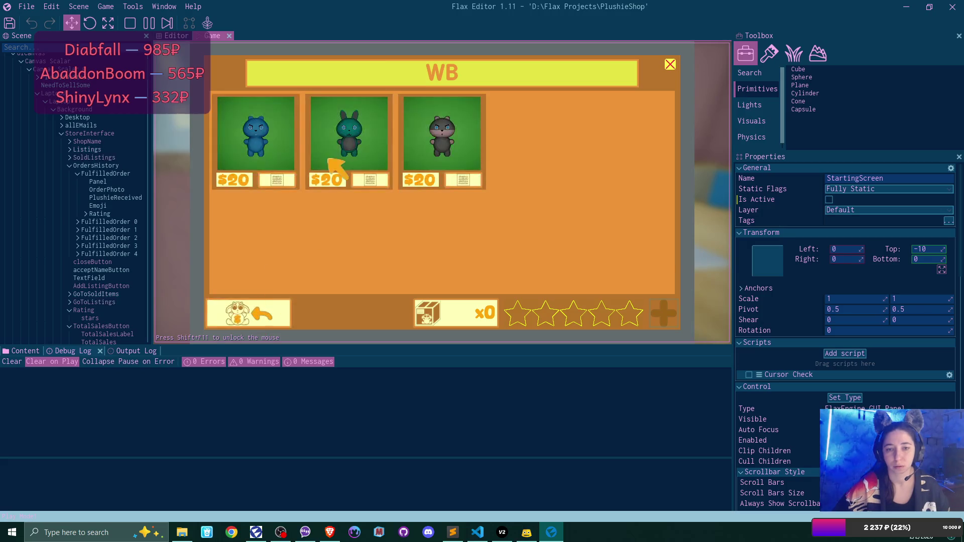
click(277, 180)
click(370, 180)
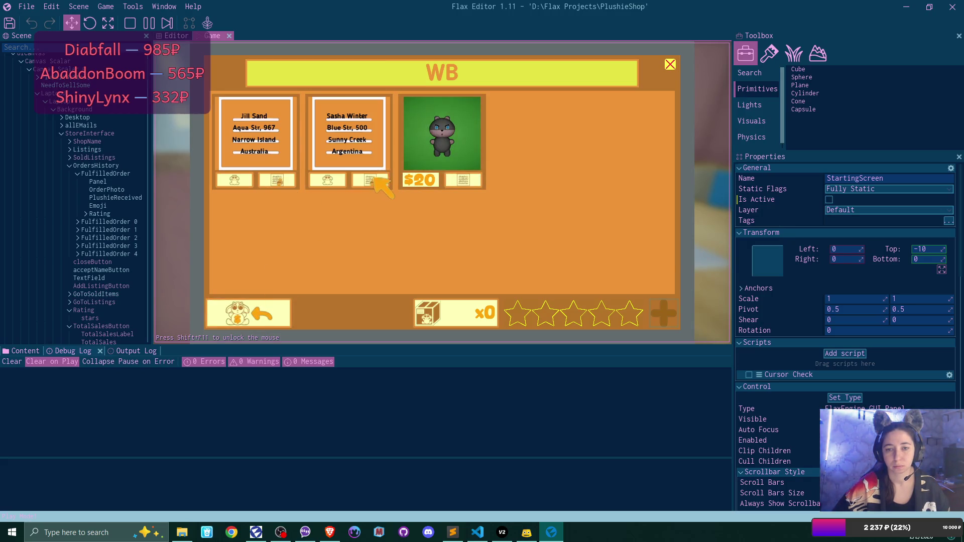
click(463, 180)
click(670, 64)
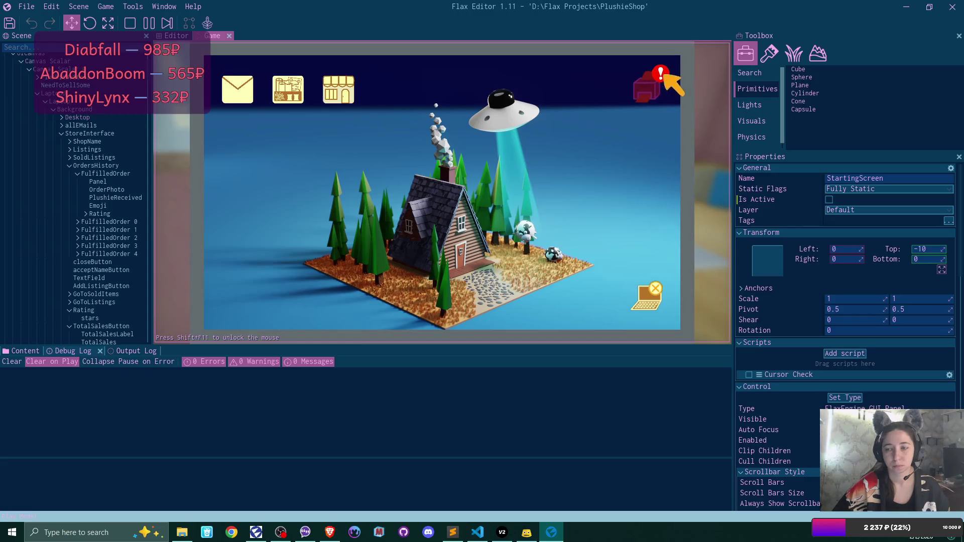
Tint the first order's address label full blue and send the order off.
click(646, 80)
click(276, 178)
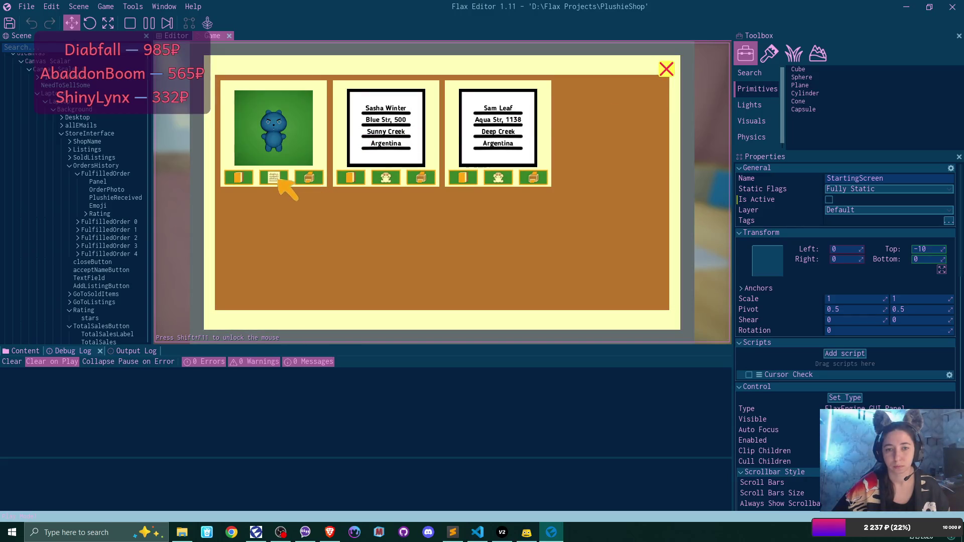
click(276, 178)
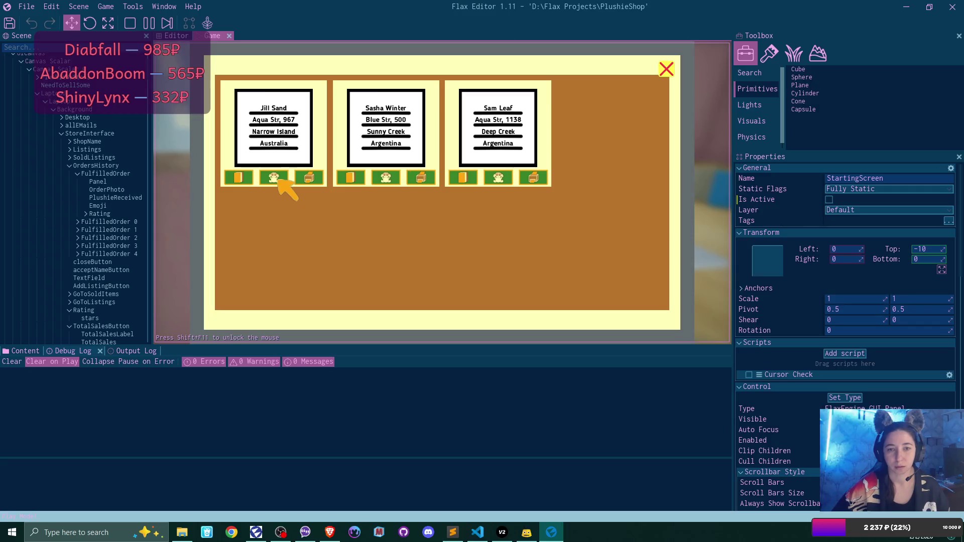
click(275, 178)
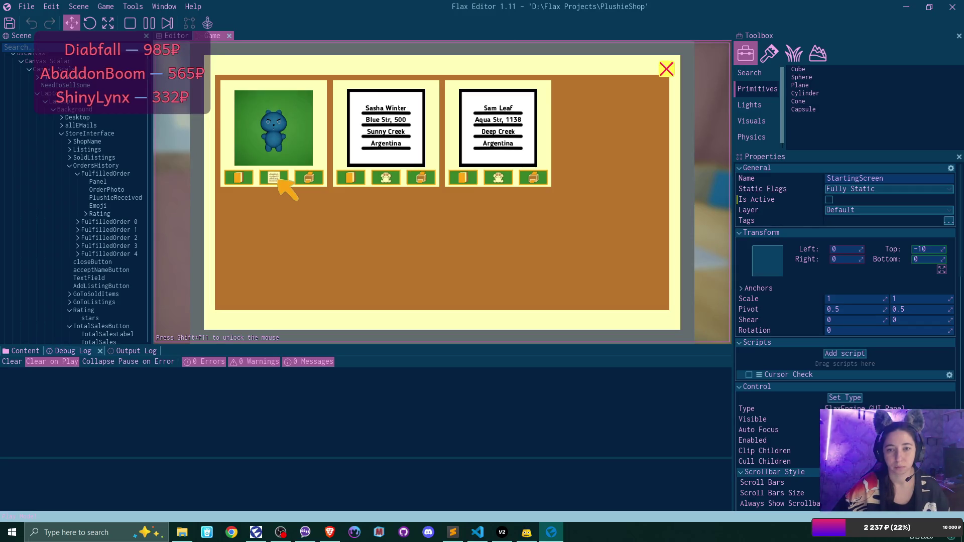
click(275, 178)
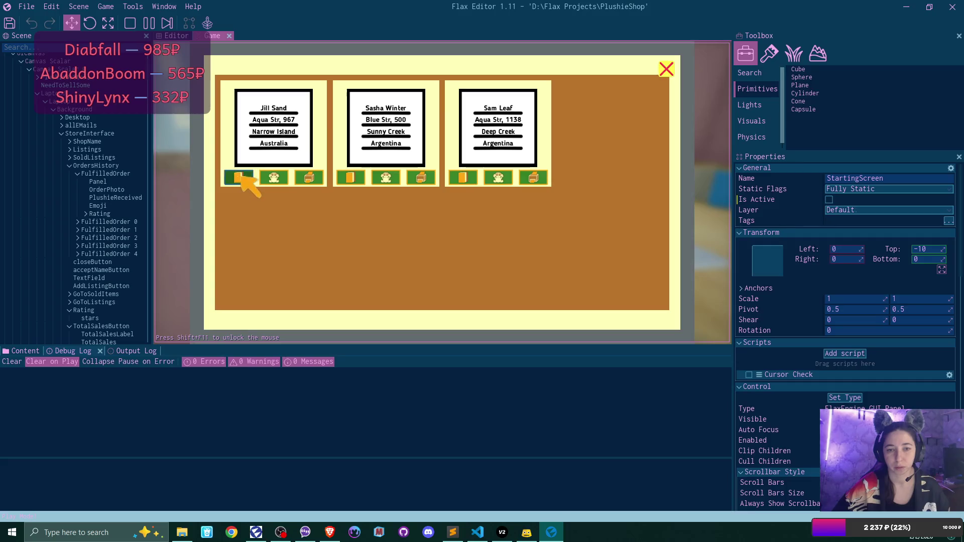
click(241, 178)
mouse_move(475, 144)
mouse_down()
mouse_move(612, 144)
mouse_move(579, 144)
mouse_up()
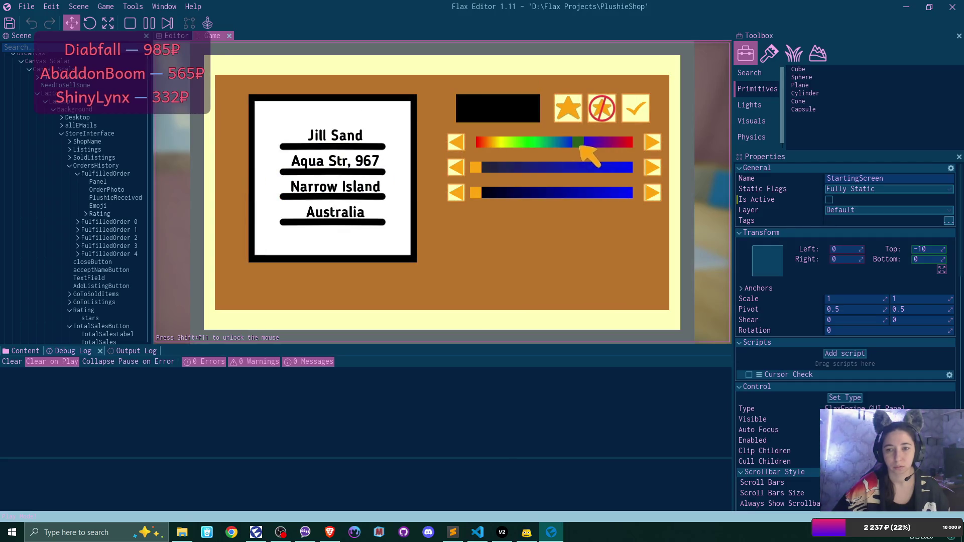
drag(478, 167, 638, 171)
drag(486, 190, 635, 199)
click(640, 103)
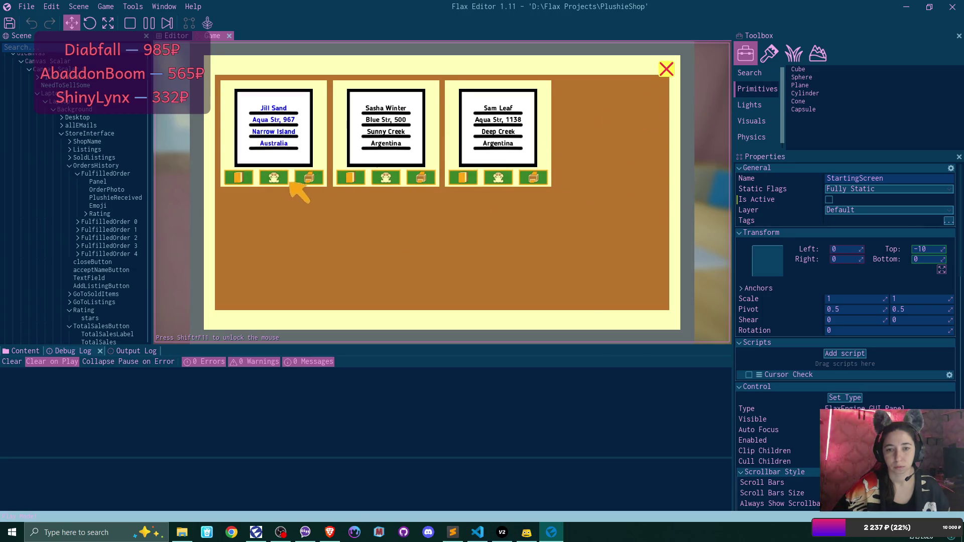
click(307, 177)
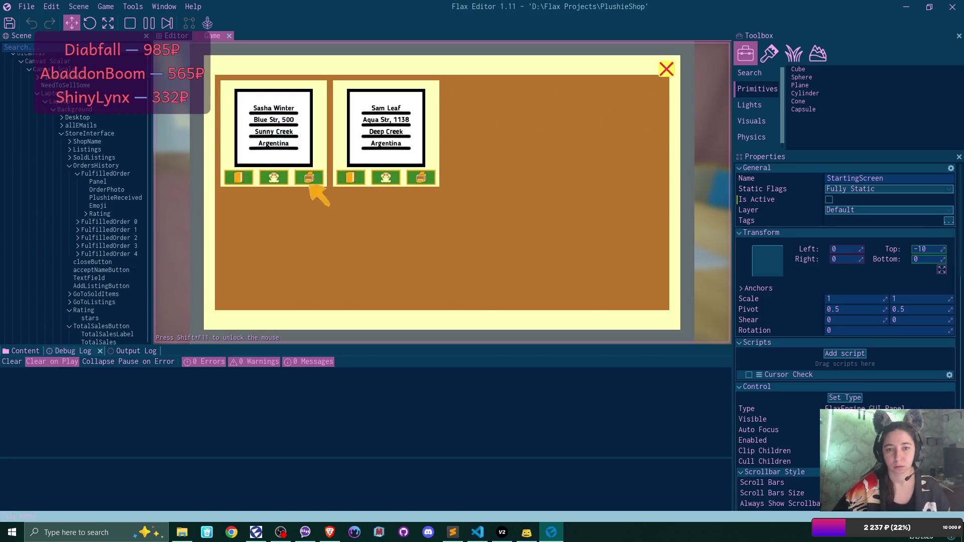
Give the green plushie order a dark green label and send it off.
click(270, 174)
click(271, 176)
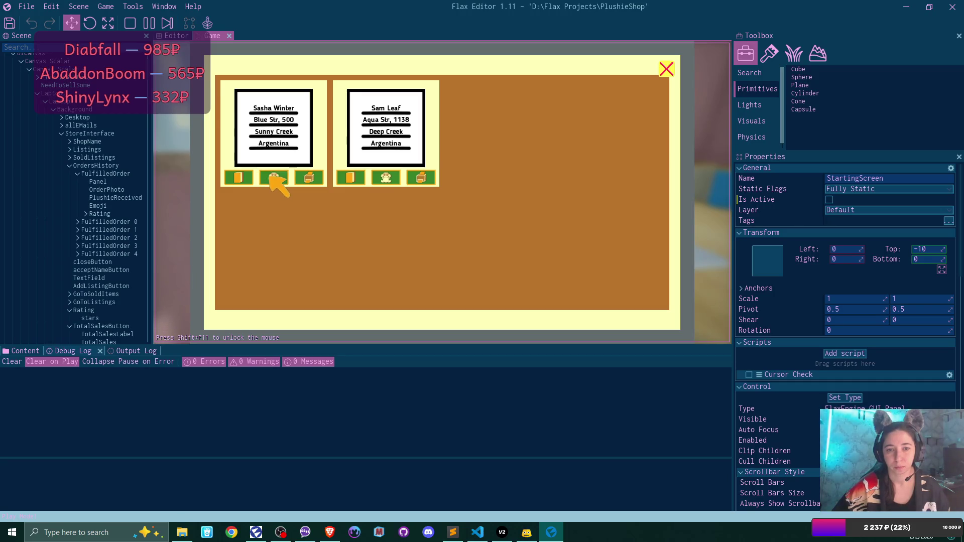
click(245, 178)
drag(492, 143, 531, 153)
click(633, 168)
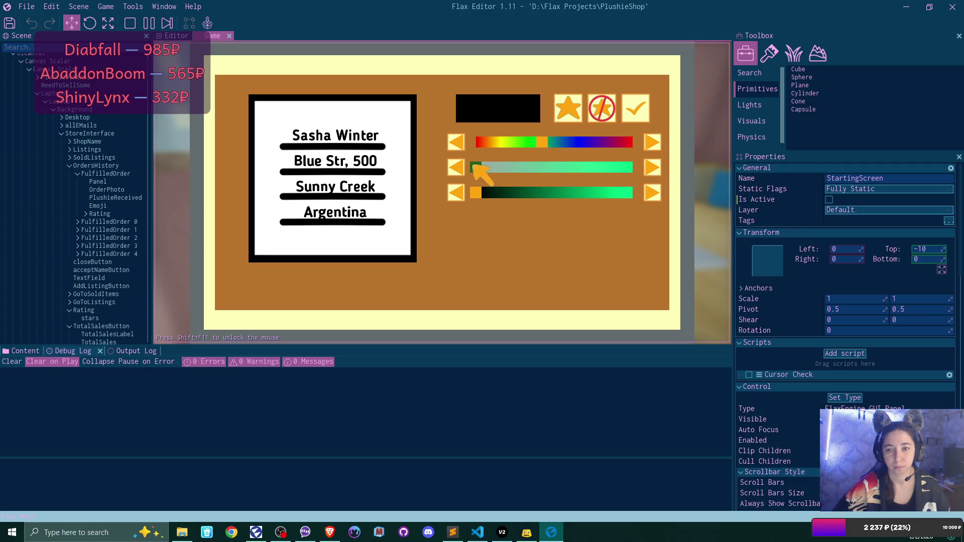
drag(484, 194, 534, 198)
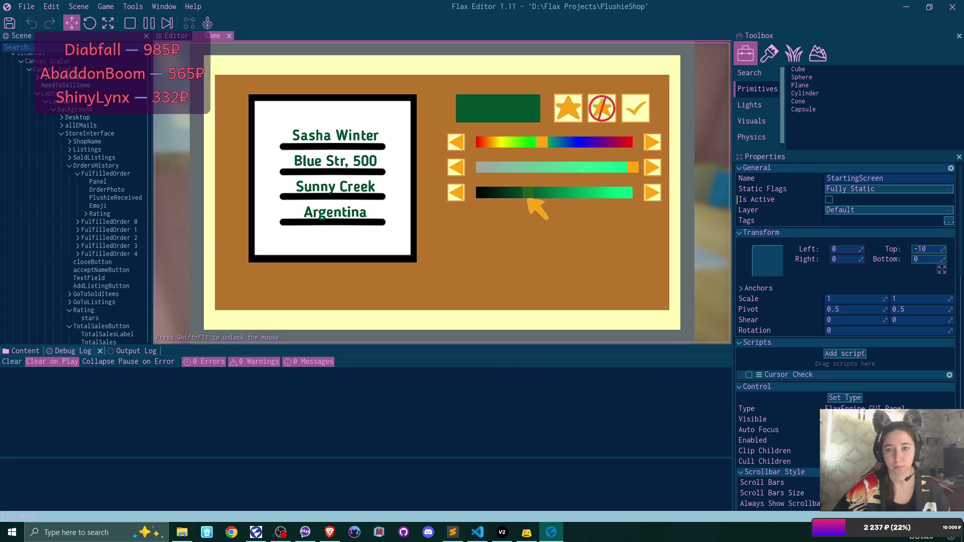
click(630, 107)
click(630, 108)
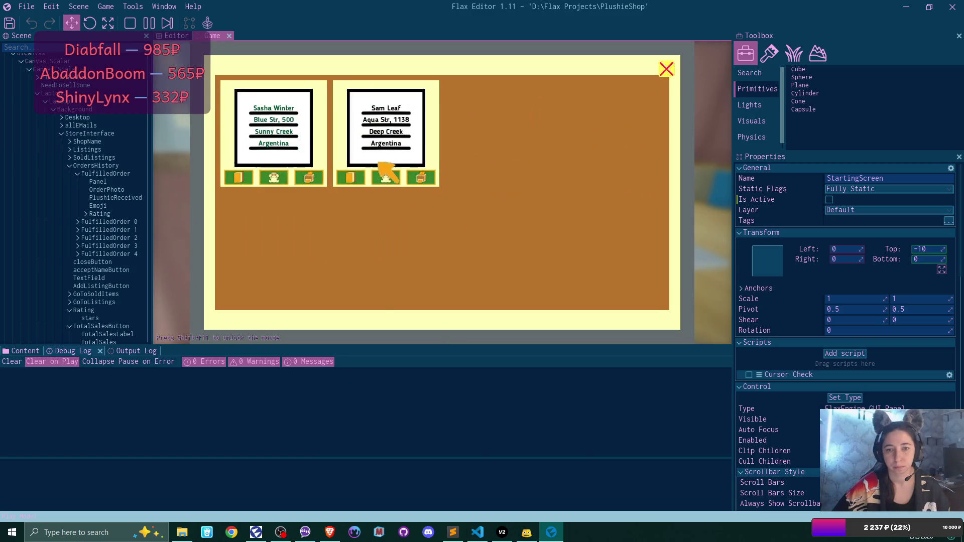
click(310, 178)
Send off the grey plushie's order and close the emptied orders window.
click(275, 177)
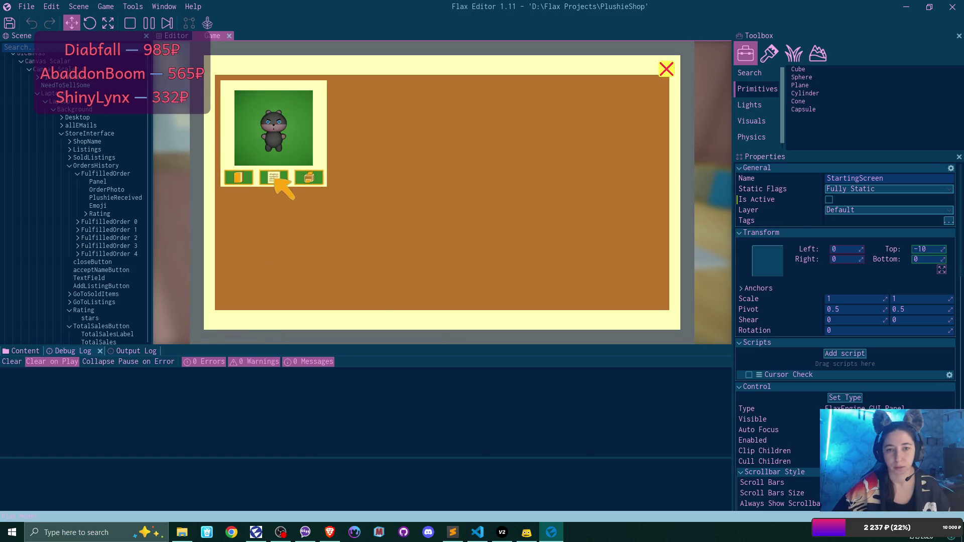
click(275, 178)
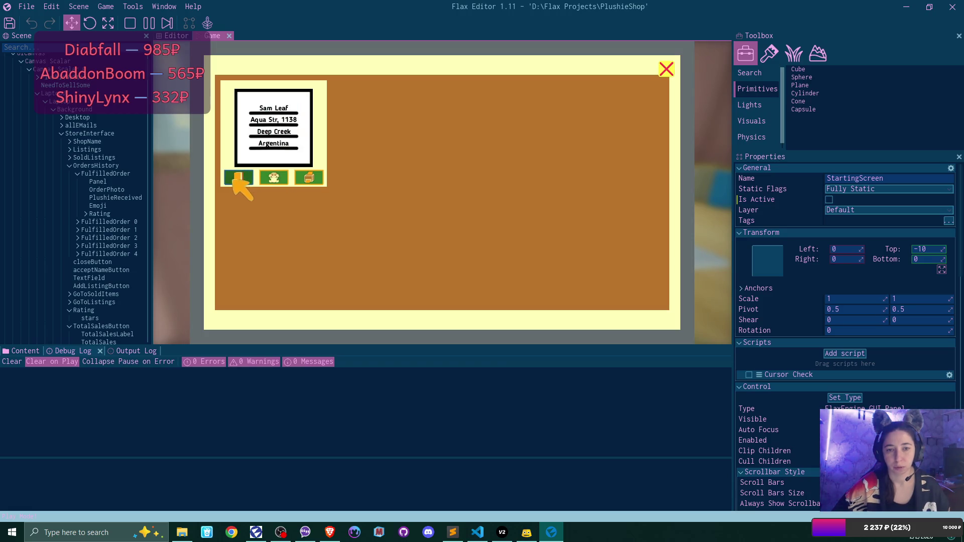
click(317, 180)
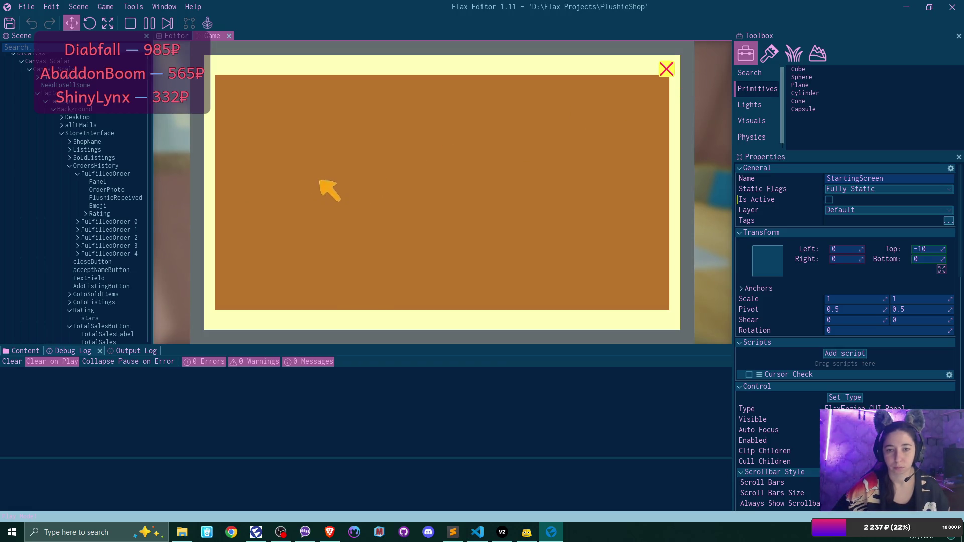
click(666, 69)
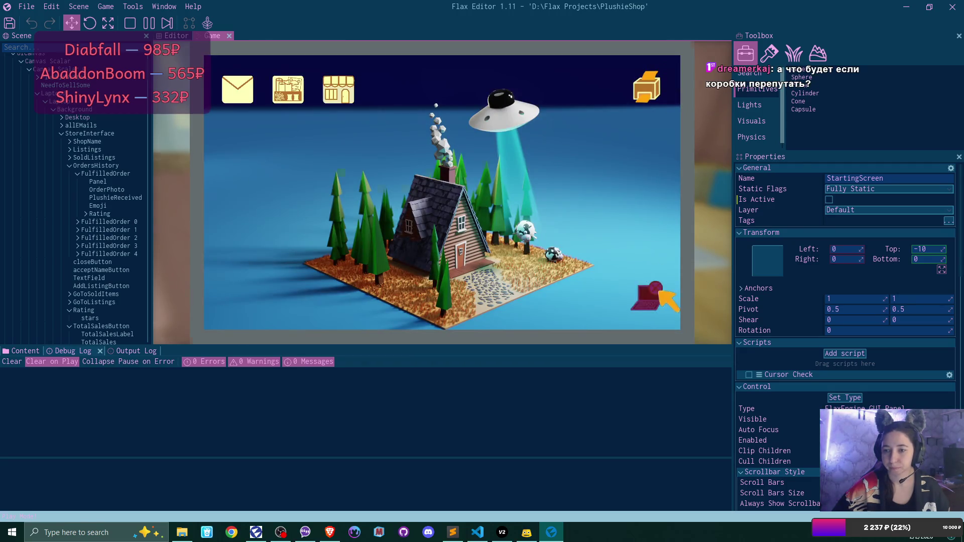
Step back from the laptop view to the desk in the room.
click(659, 292)
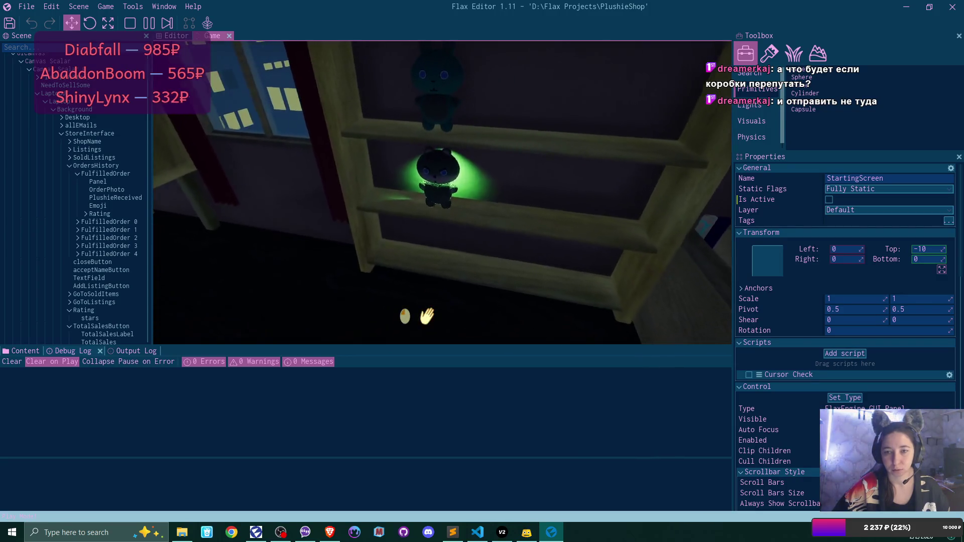
Put the glowing plushie into the green box, close it, and read its address note.
click(442, 193)
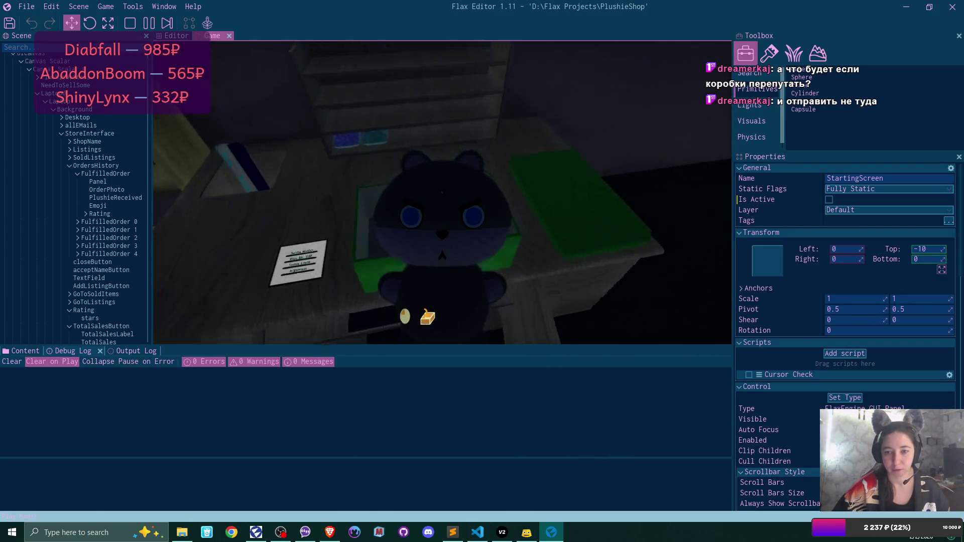
click(442, 192)
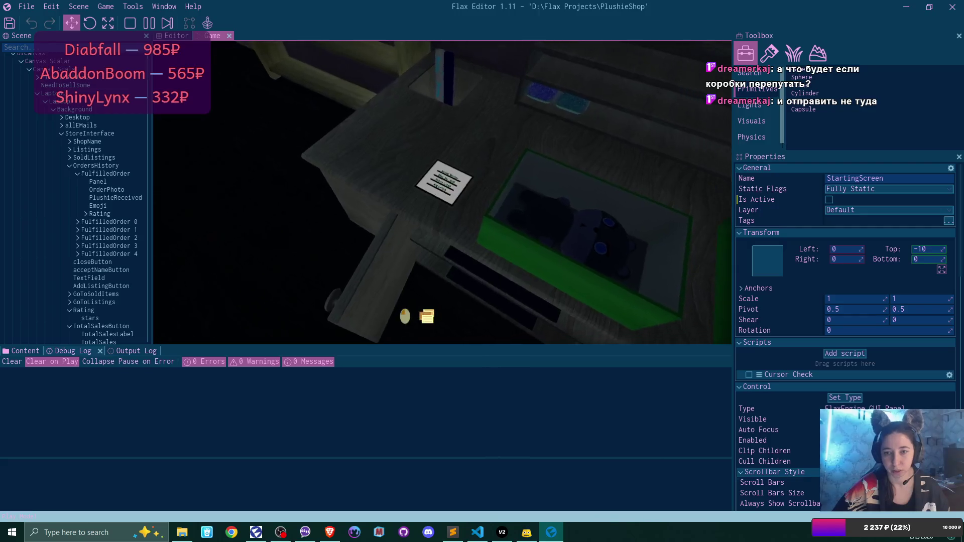
click(441, 193)
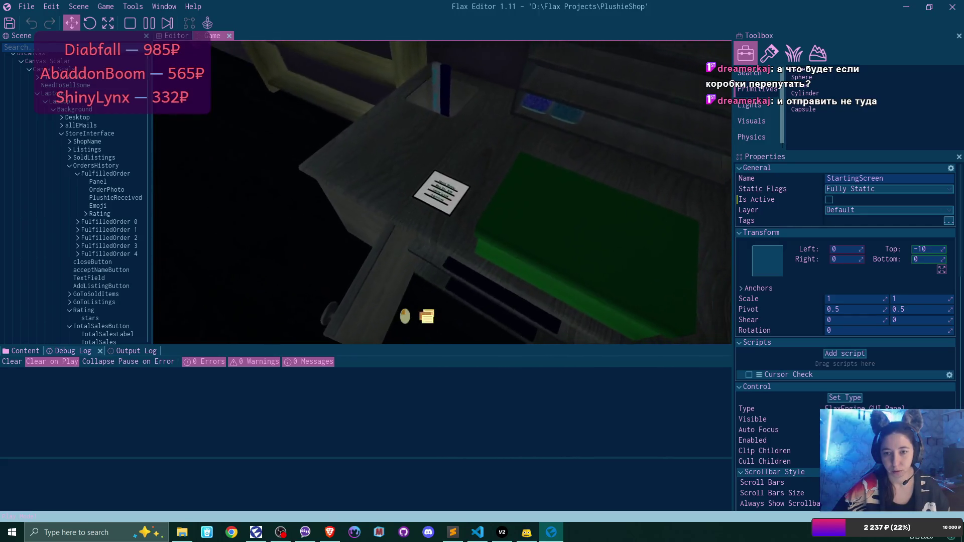
click(442, 193)
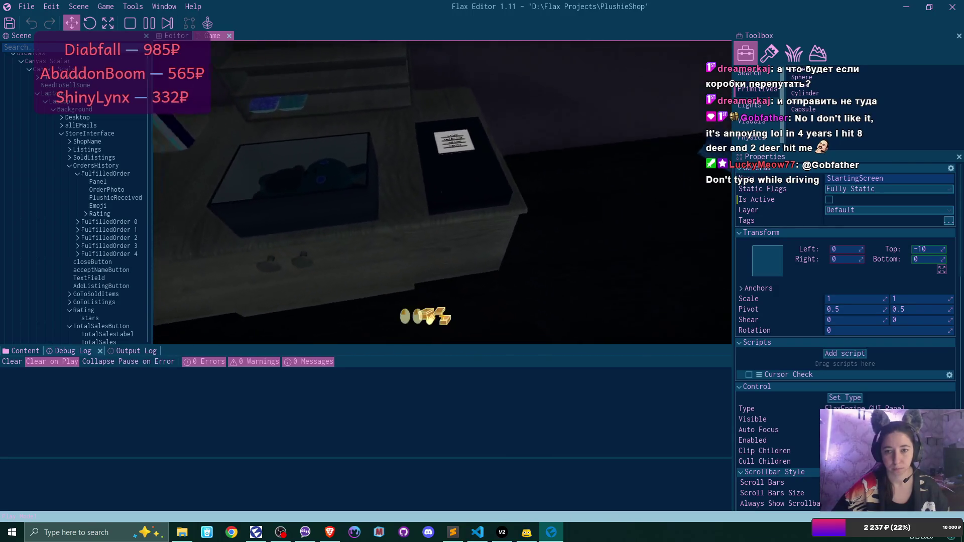
click(456, 315)
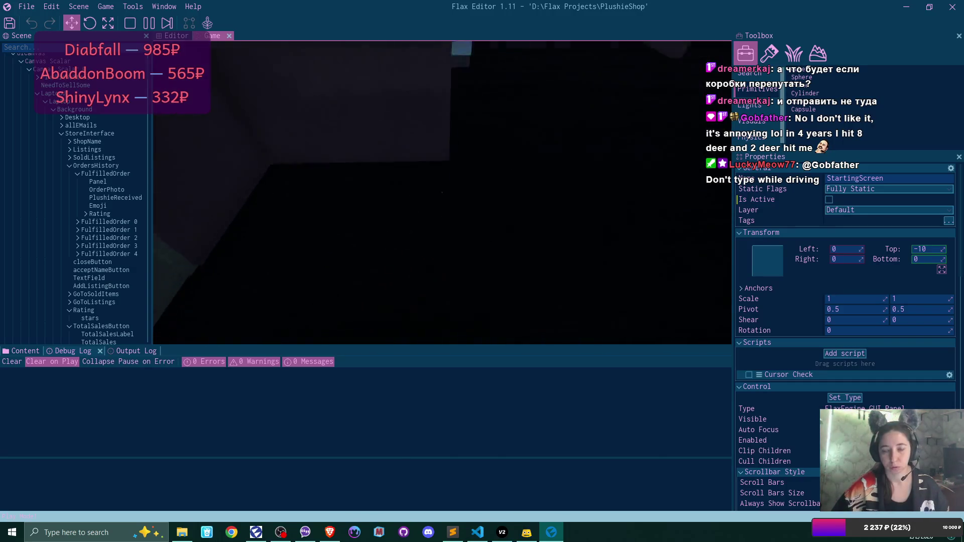
Sleep in the bed until the next day, then walk to the laptop and open WB.
click(441, 193)
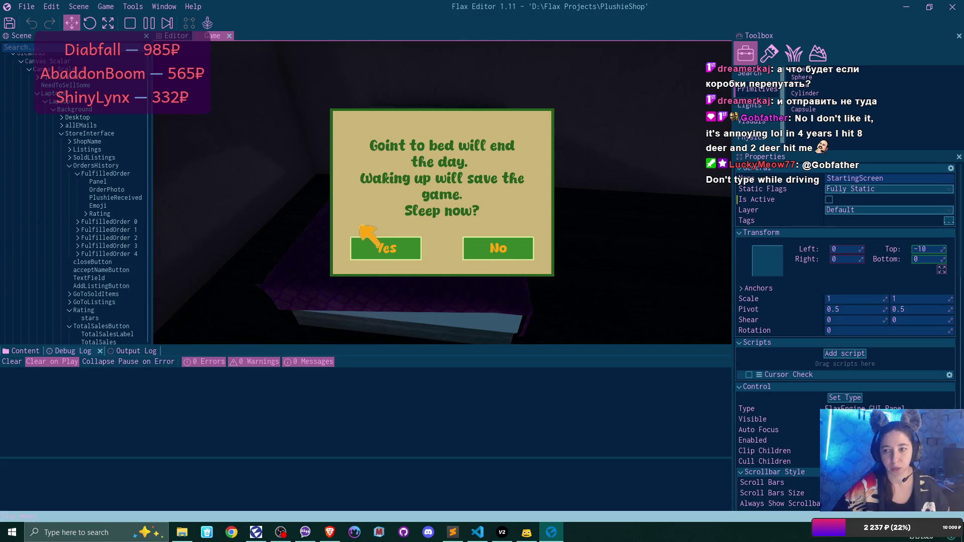
click(356, 244)
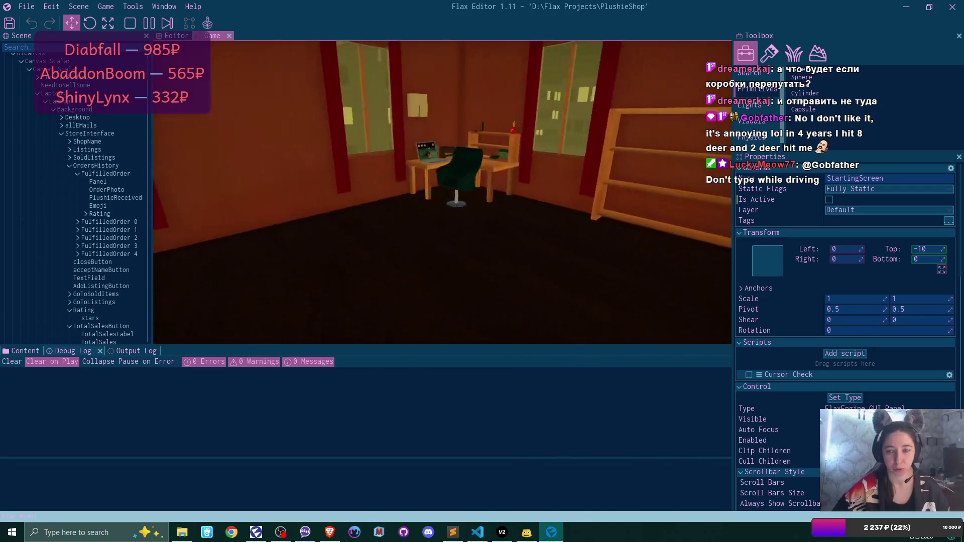
key(w)
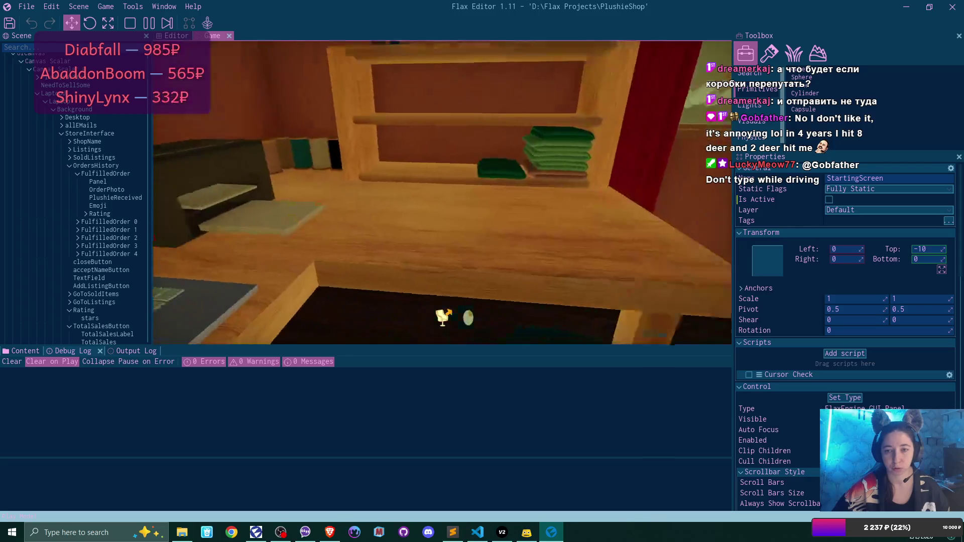
click(339, 93)
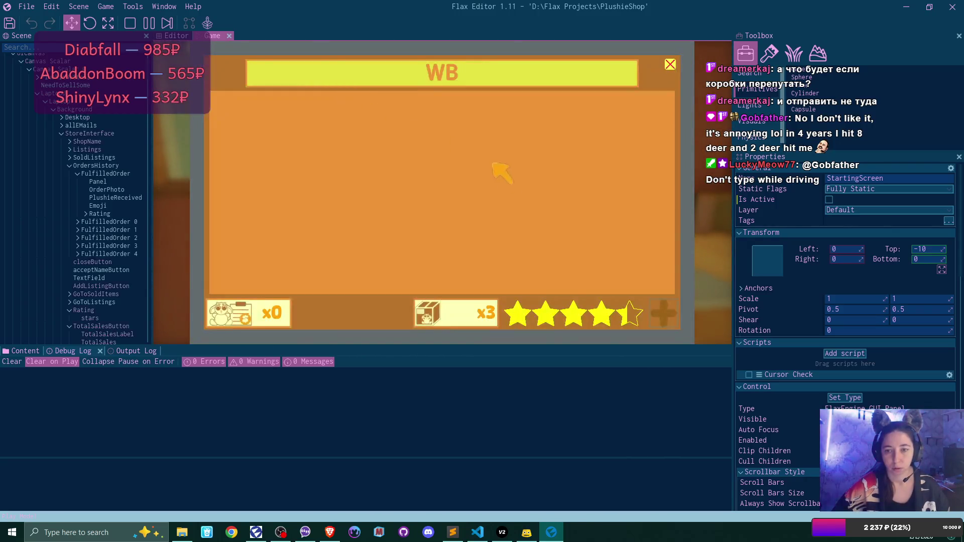
List the three fulfilled orders with ratings 1000, 1000 and 5 via the x3 button.
click(470, 317)
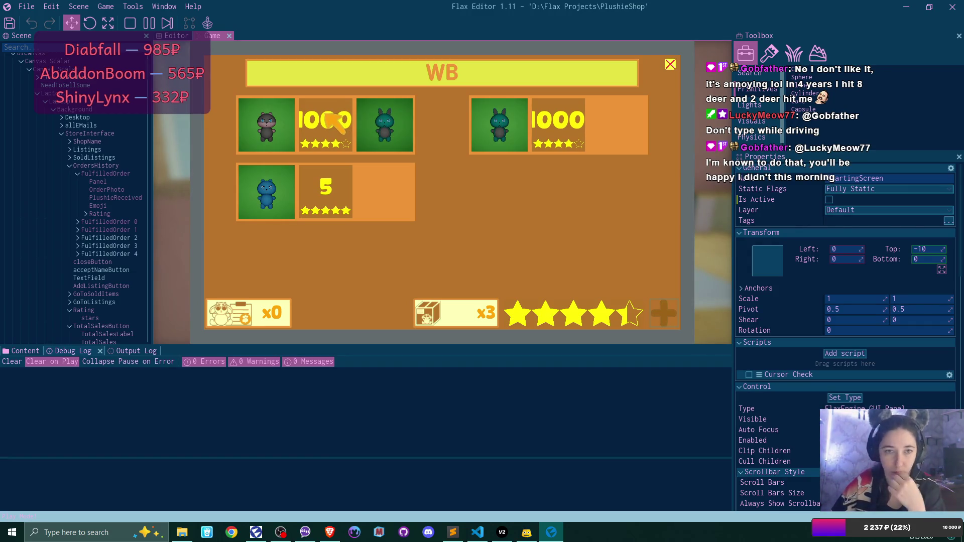
click(179, 181)
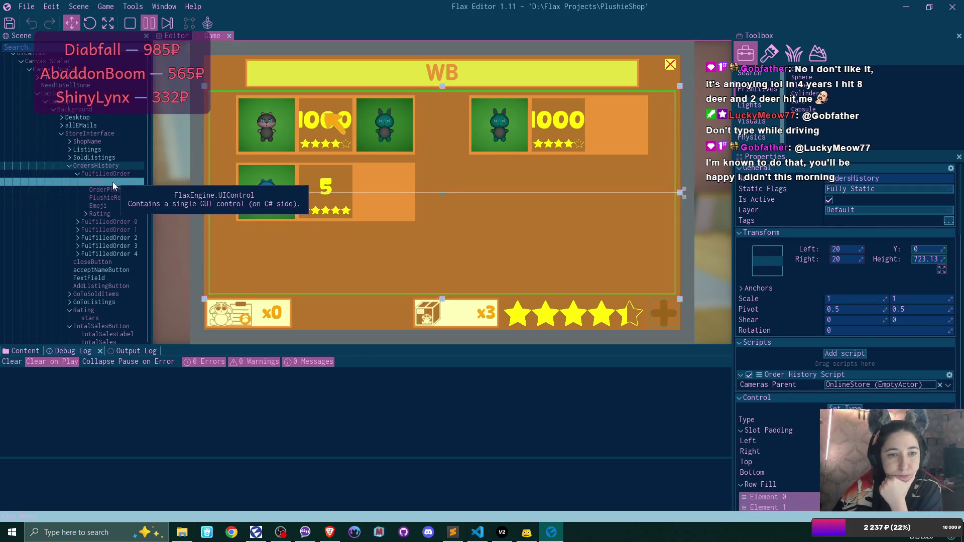
Inspect the Rating, RatingValue, Emoji and star-image elements in Properties.
click(107, 211)
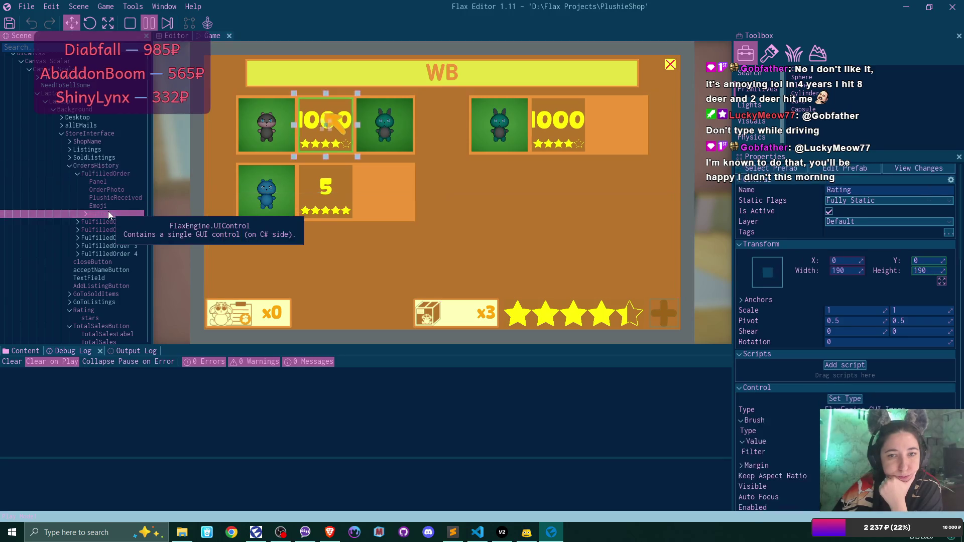
scroll(108, 211, down, 3)
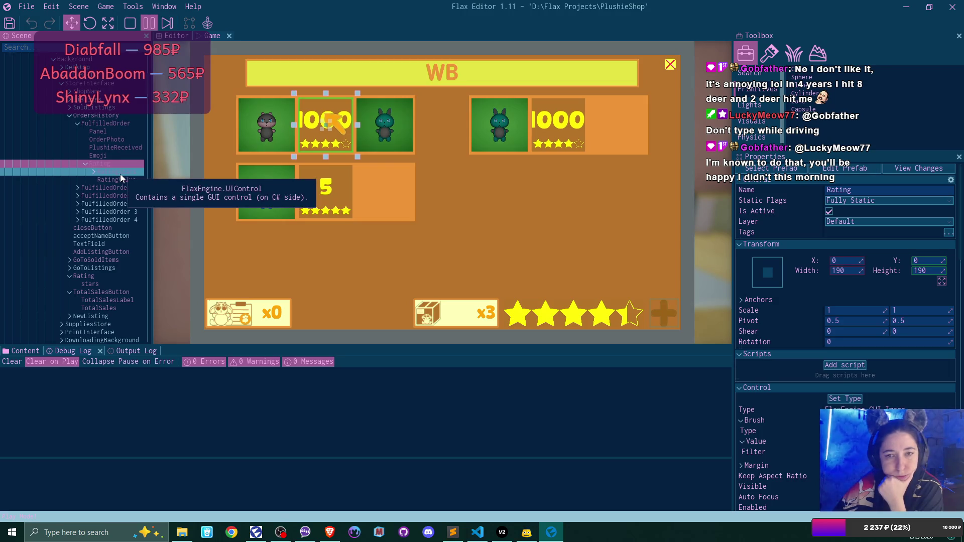
click(118, 179)
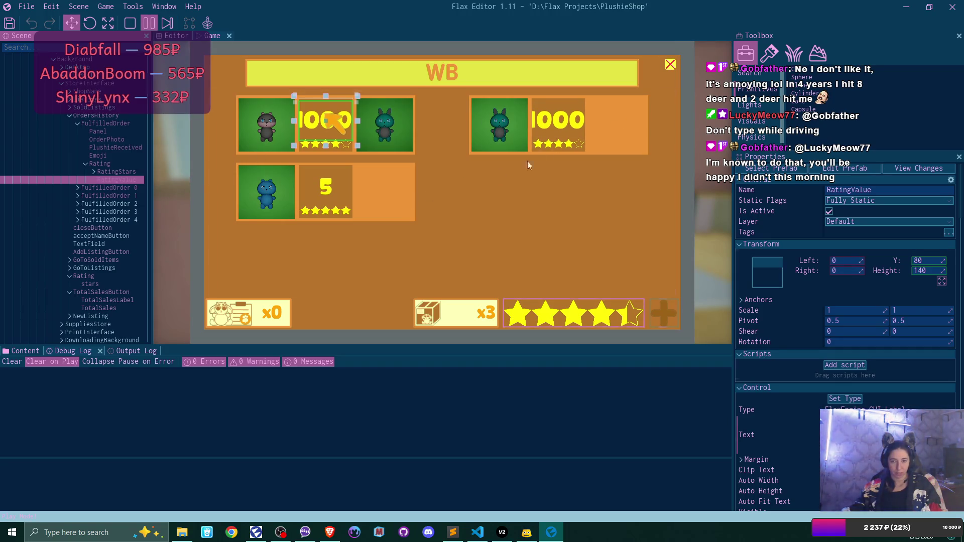
click(622, 131)
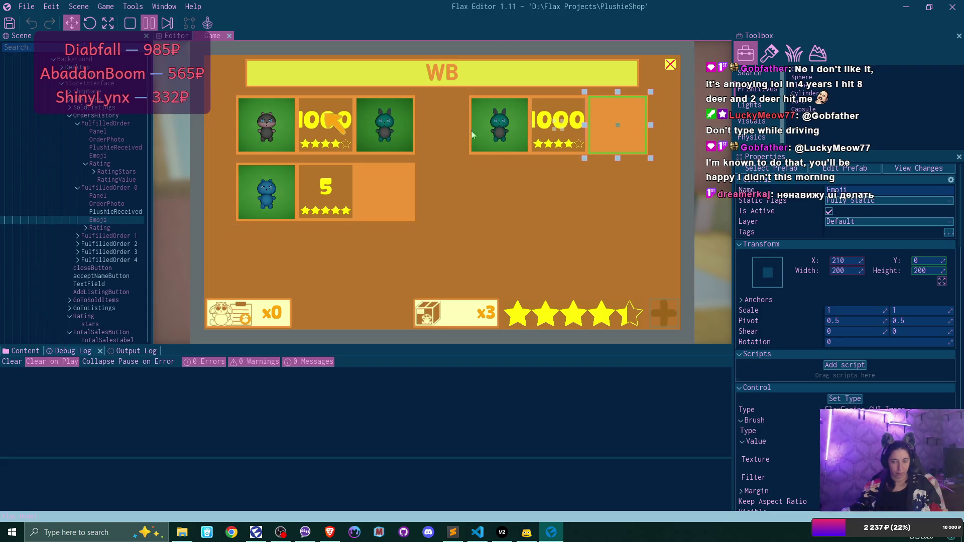
click(573, 313)
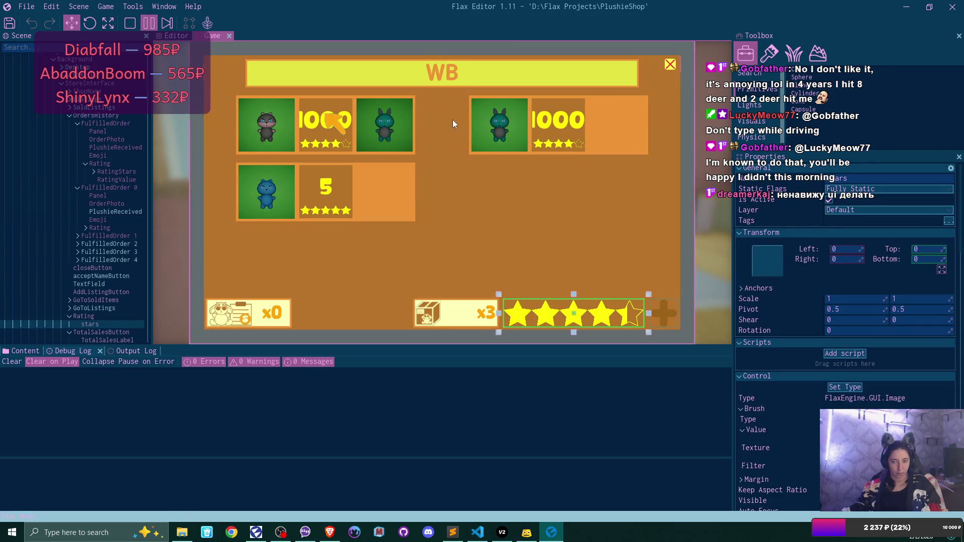
Activate the PlushieReceived photo under FulfilledOrder 0.
click(625, 108)
click(627, 121)
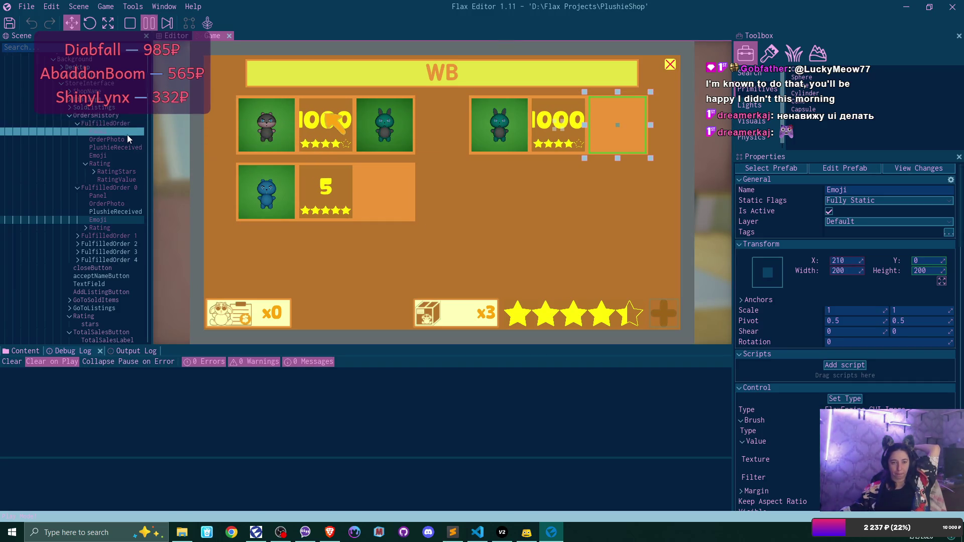
click(125, 212)
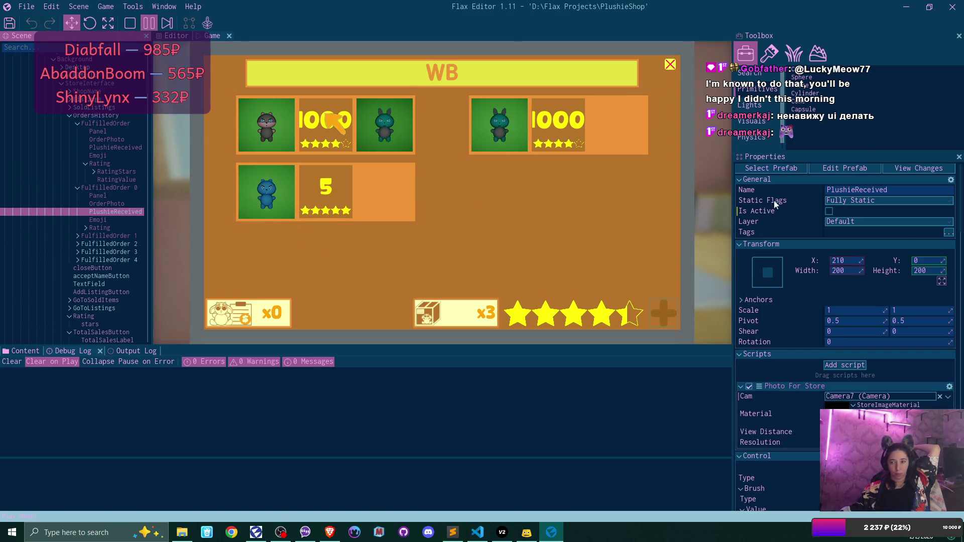
click(829, 212)
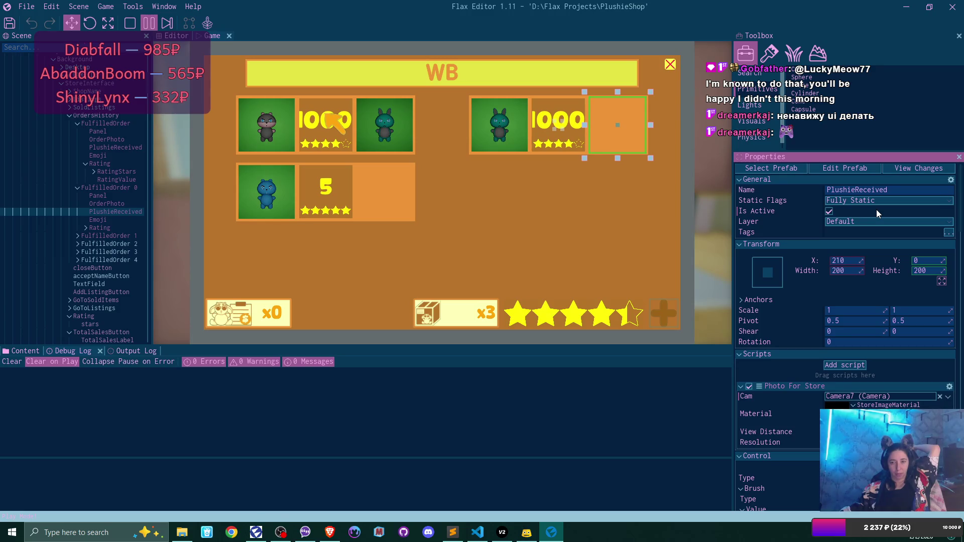
Activate FulfilledOrder 1's PlushieReceived photo too, then resume play.
click(77, 238)
click(125, 260)
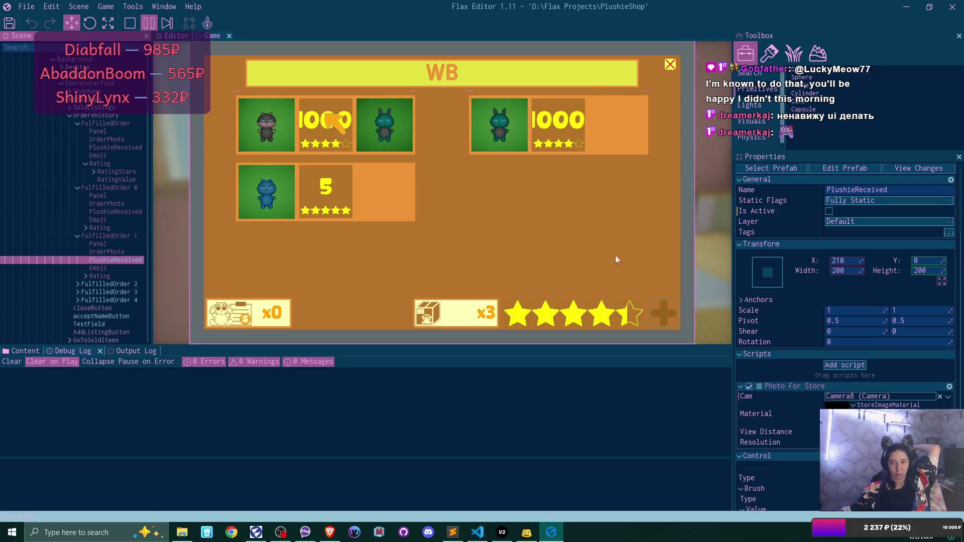
click(829, 211)
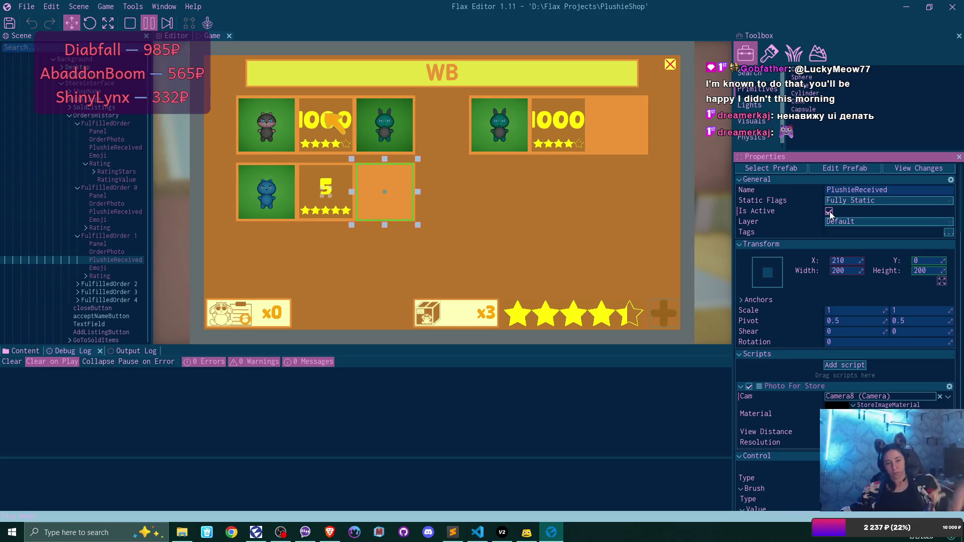
click(272, 314)
click(326, 118)
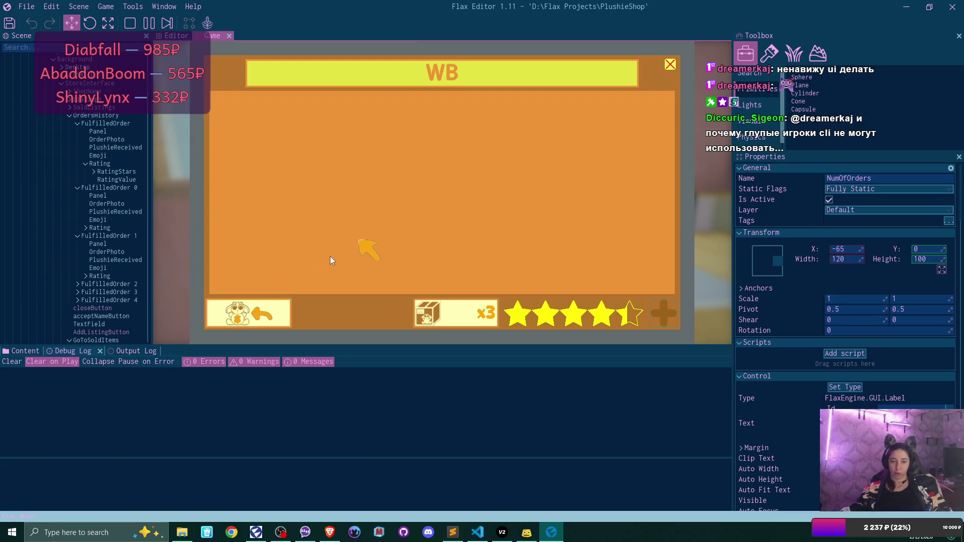
Reopen the WB orders window to confirm each fulfilled order card shows both plushie photos, stop play mode, and return to VS Code.
click(262, 315)
click(467, 309)
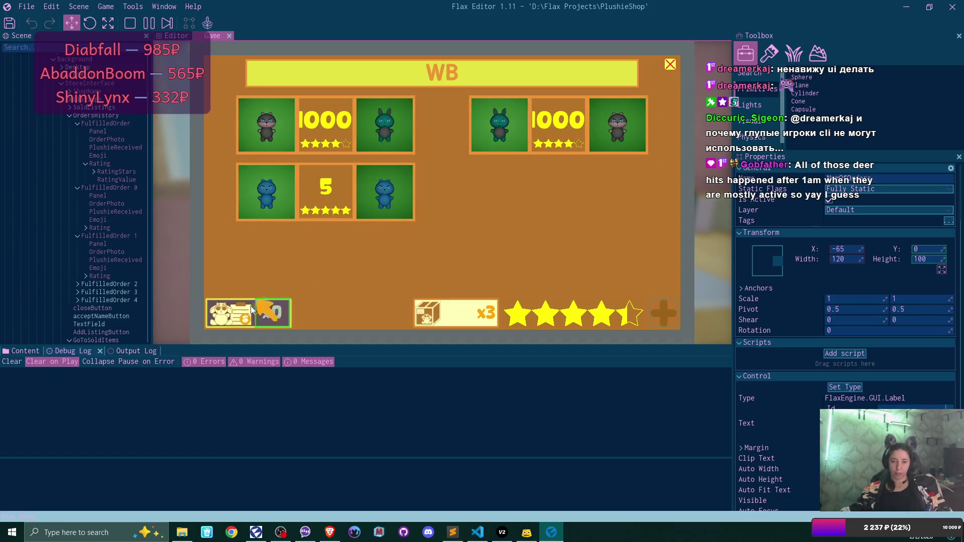
click(670, 64)
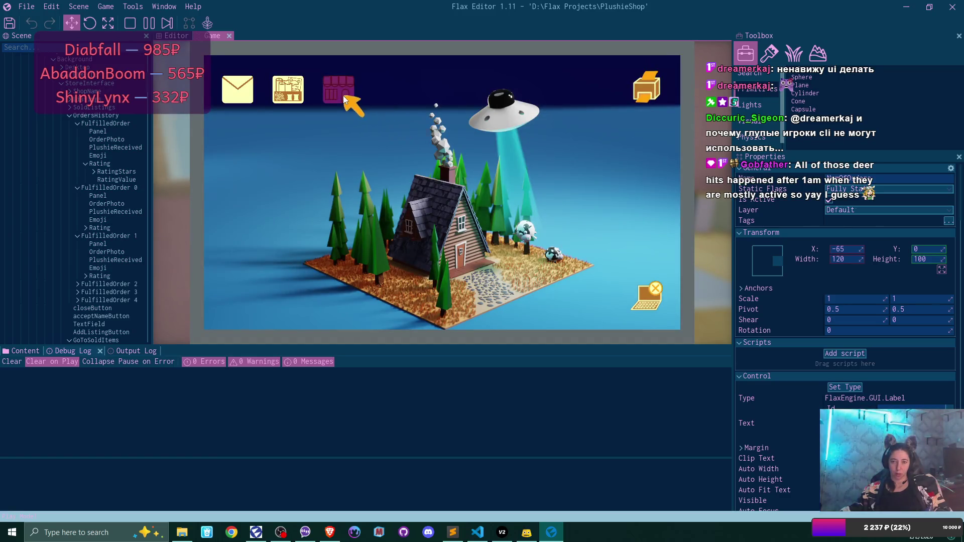
click(344, 95)
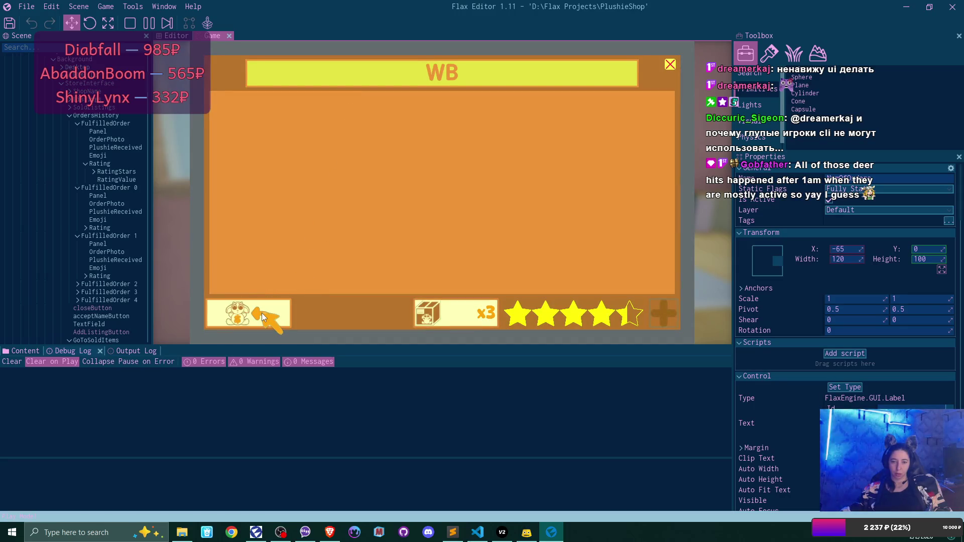
click(453, 317)
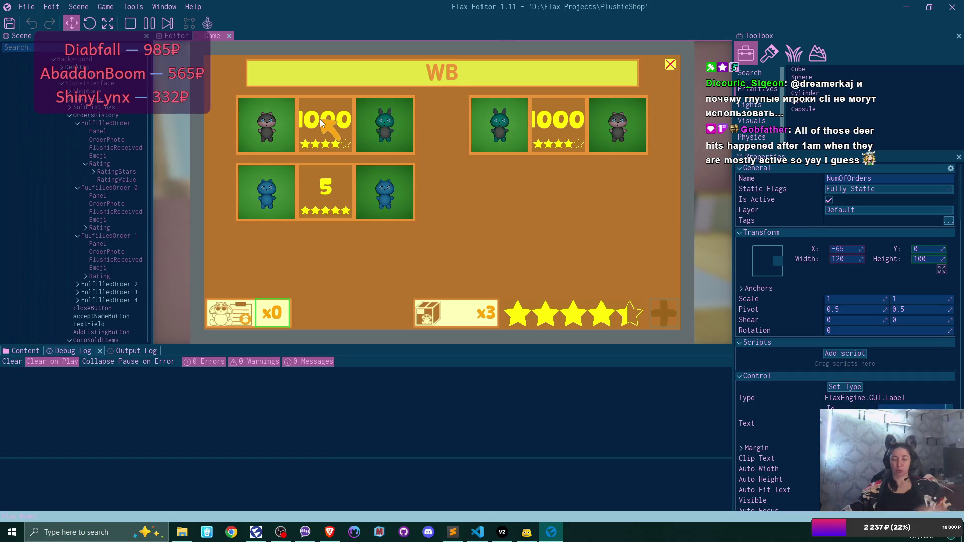
click(130, 23)
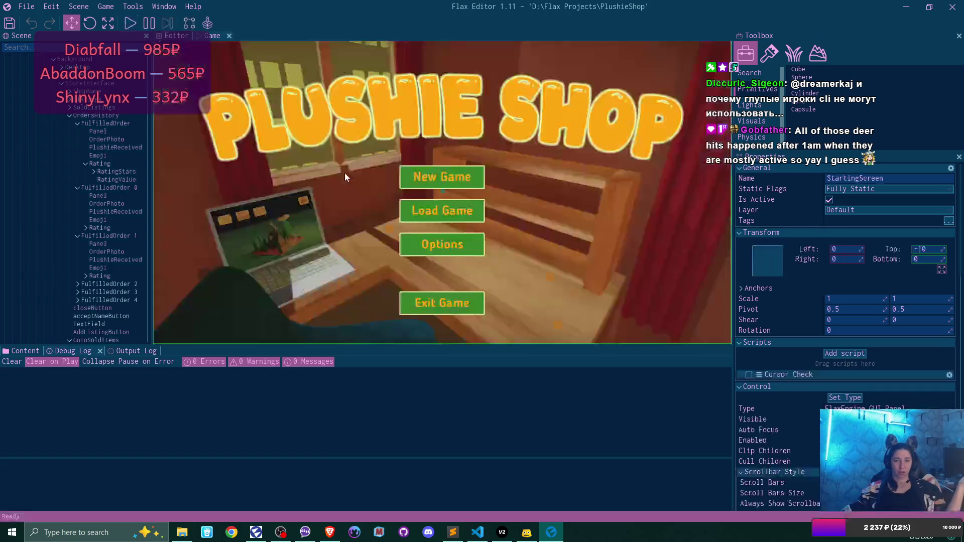
click(477, 532)
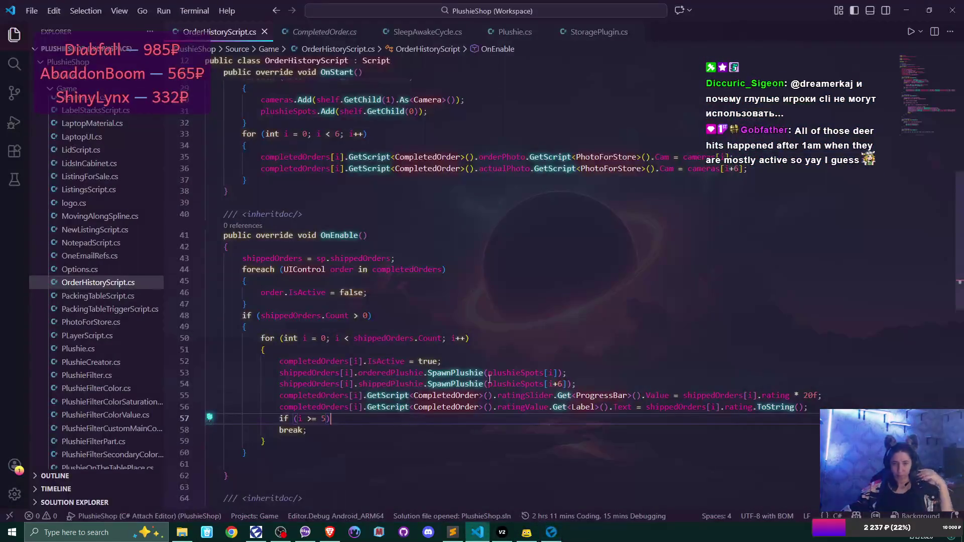
click(749, 407)
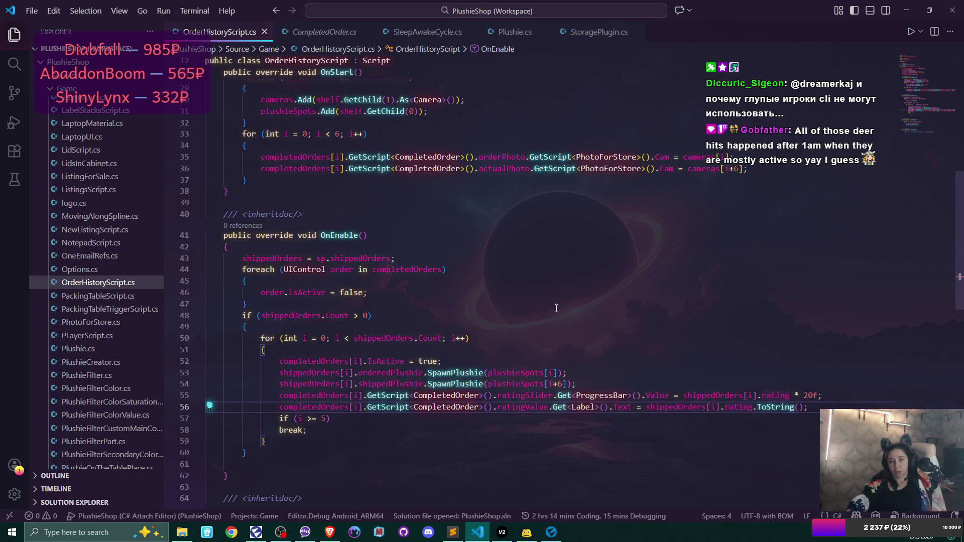
scroll(557, 297, up, 3)
scroll(633, 326, down, 2)
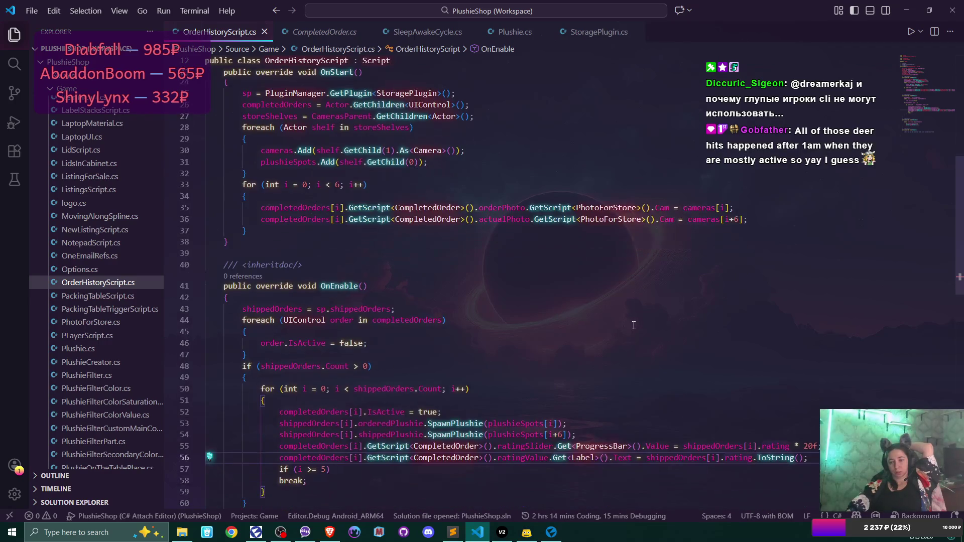
click(515, 32)
scroll(585, 191, down, 10)
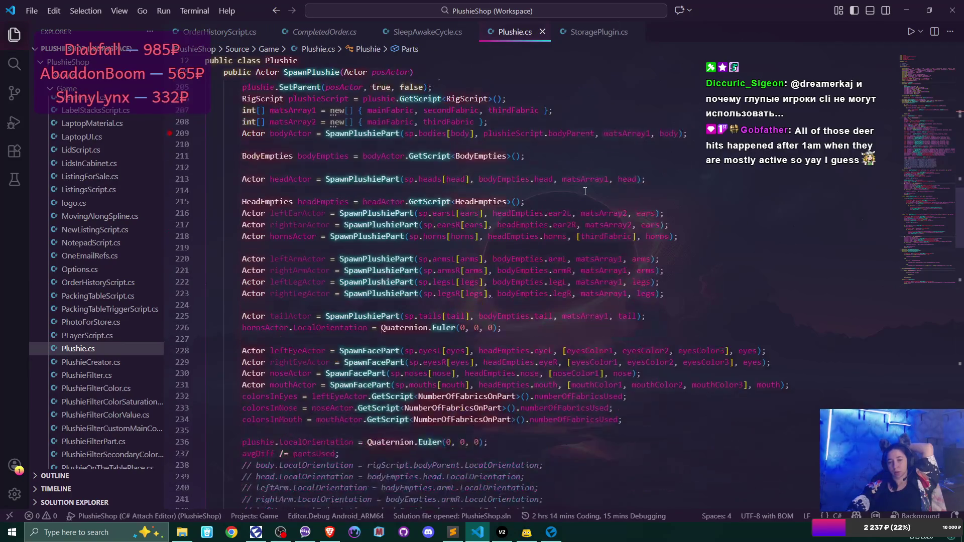
scroll(585, 191, down, 13)
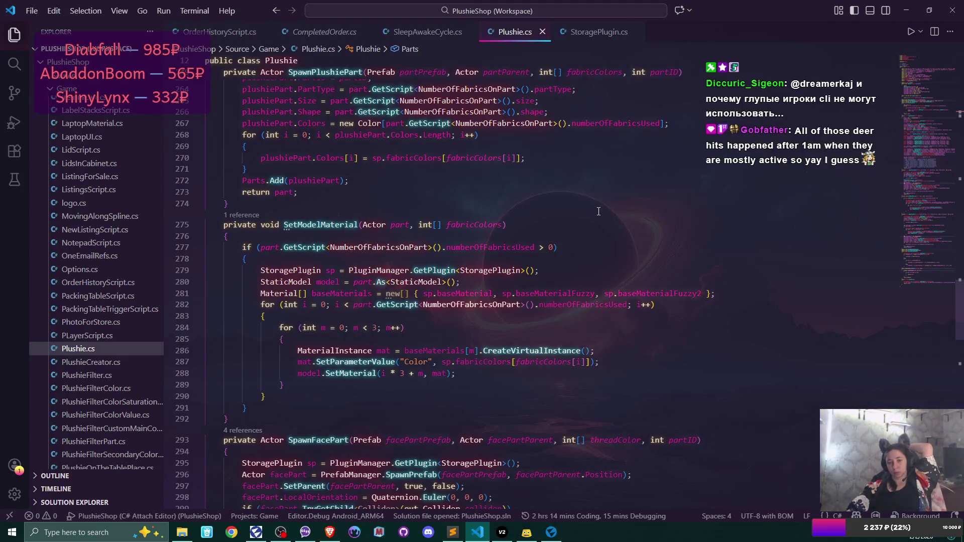
scroll(596, 179, down, 13)
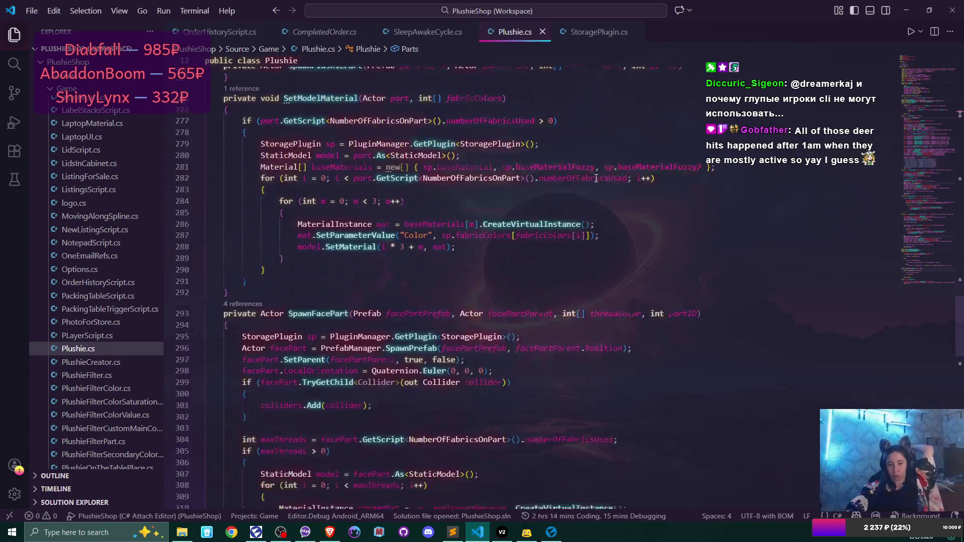
scroll(596, 179, down, 6)
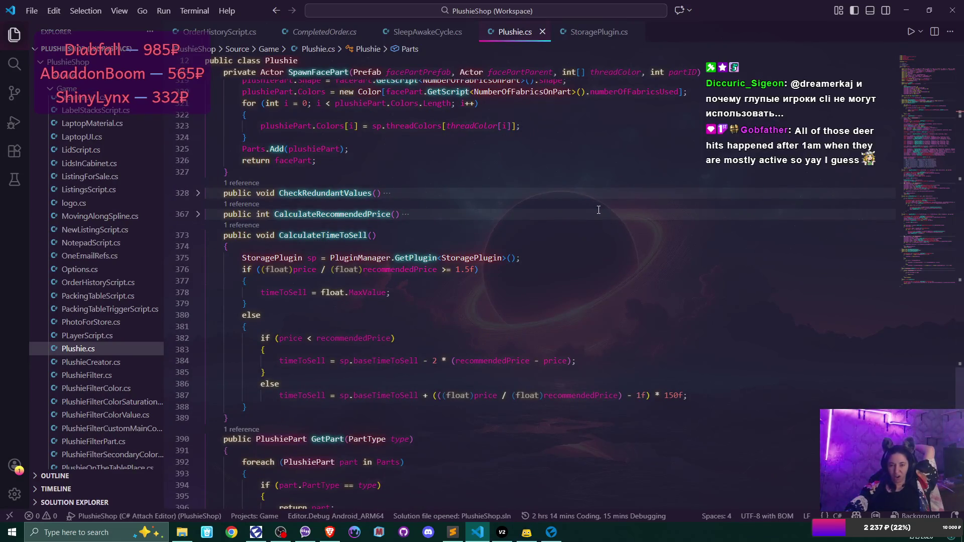
scroll(598, 210, down, 7)
scroll(598, 209, up, 10)
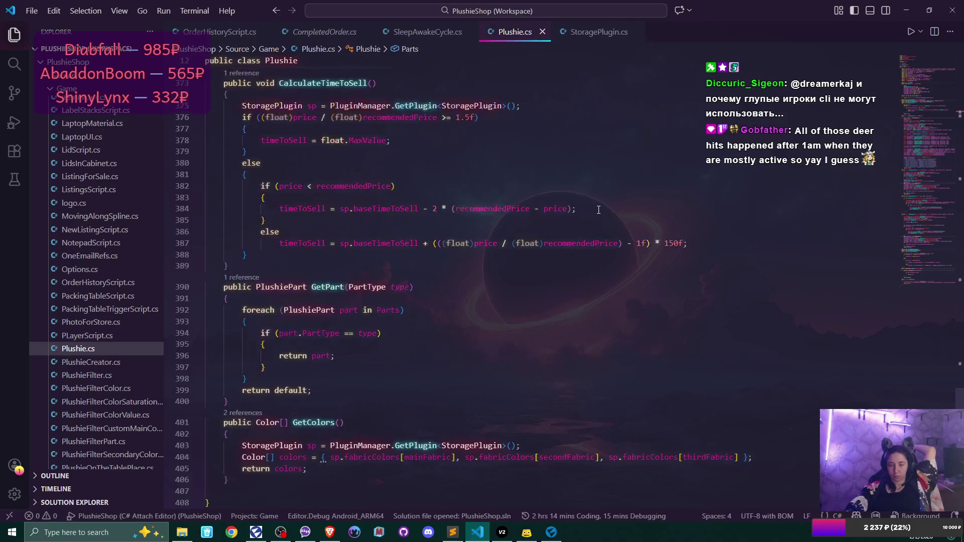
scroll(598, 210, up, 3)
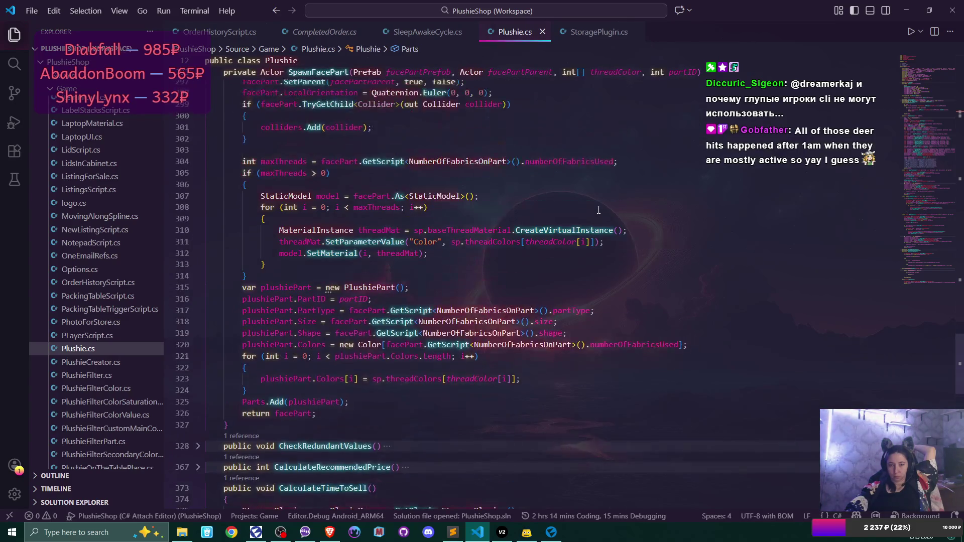
scroll(598, 209, up, 12)
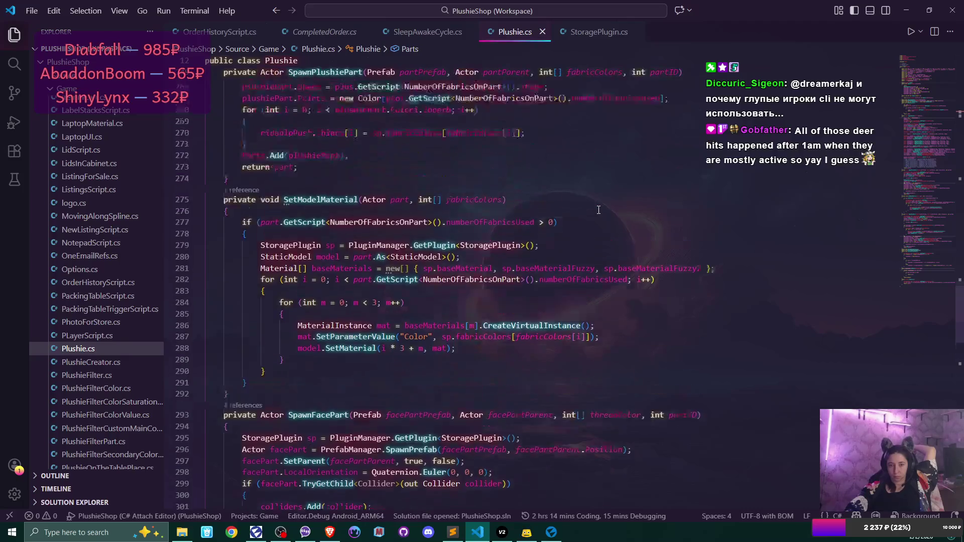
scroll(598, 210, up, 17)
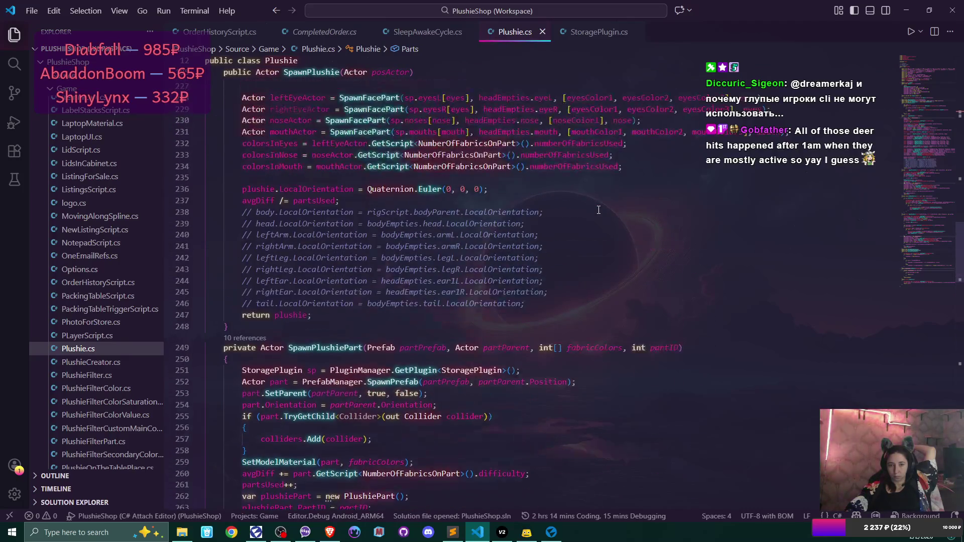
scroll(599, 210, up, 9)
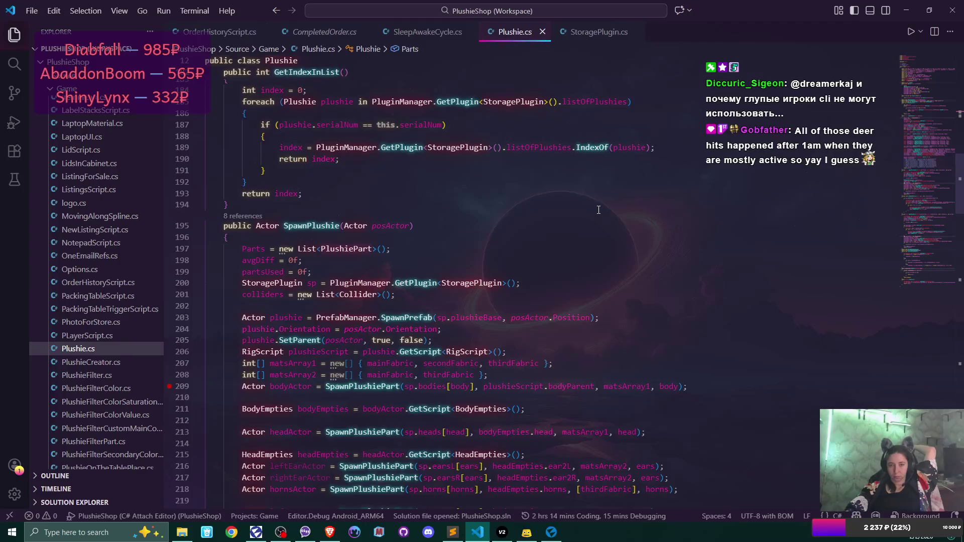
scroll(598, 209, up, 5)
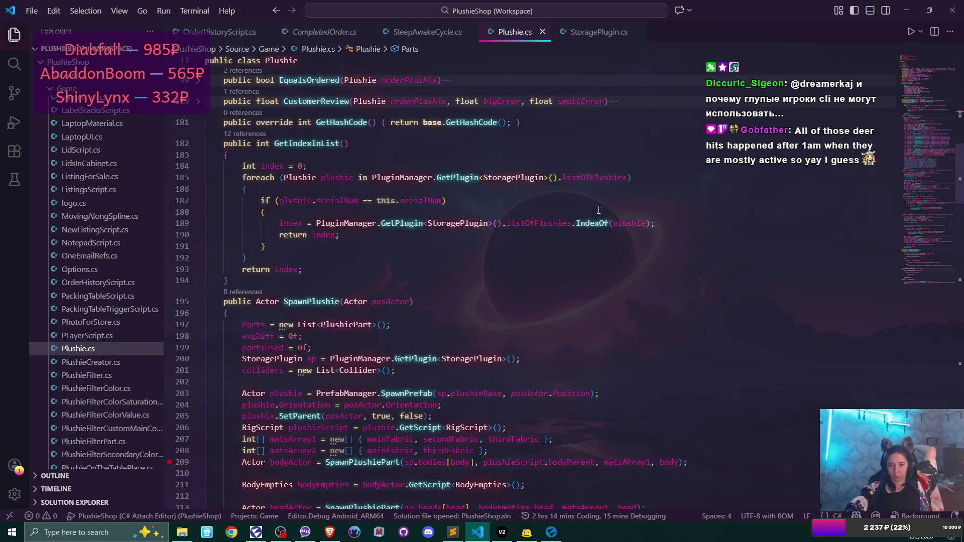
scroll(599, 210, up, 5)
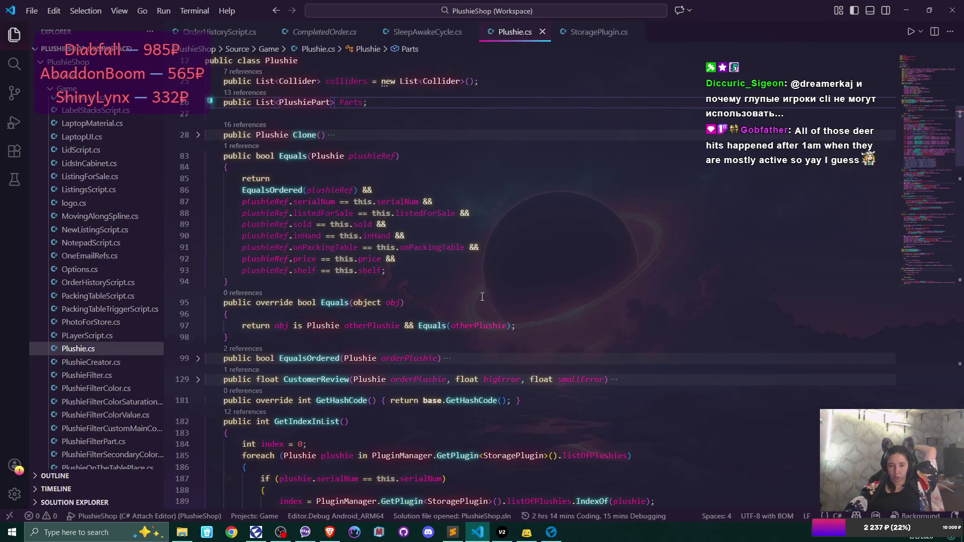
Unfold CustomerReview in Plushie.cs, review its scoring, place the cursor on line 178, then switch to CompletedOrder.cs.
click(198, 378)
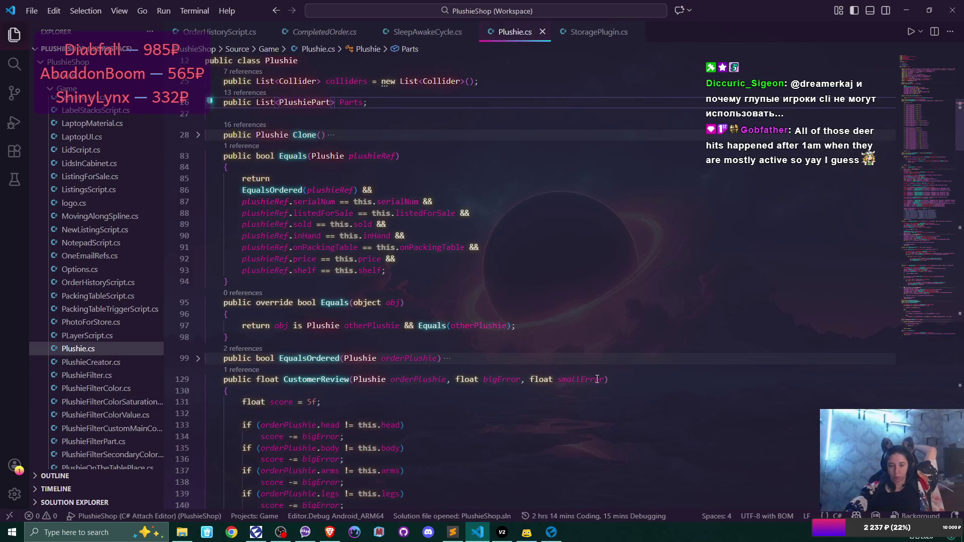
scroll(597, 379, down, 12)
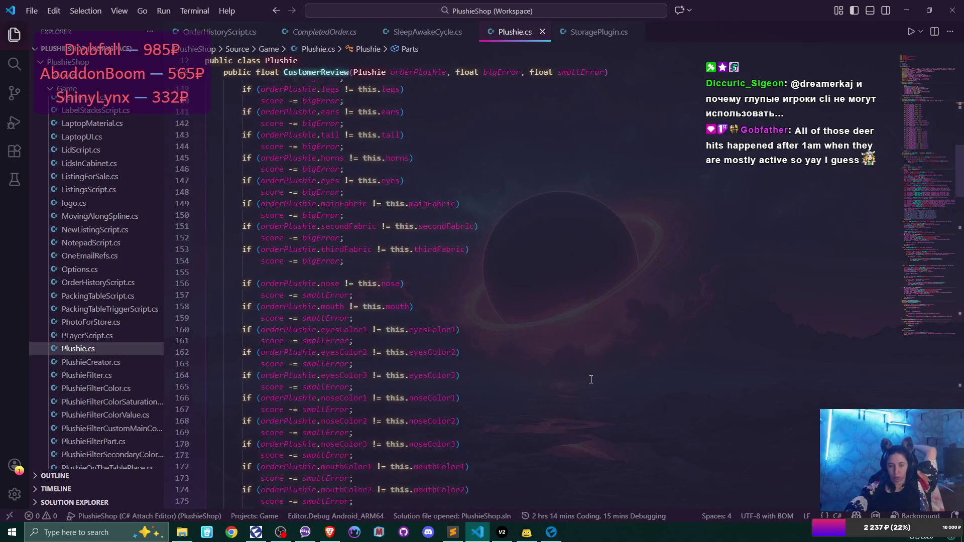
scroll(591, 379, down, 2)
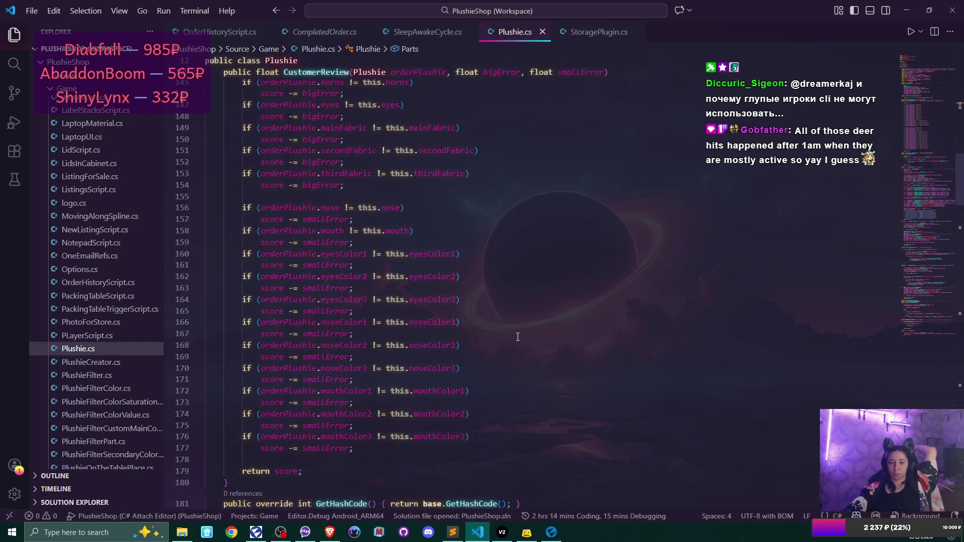
scroll(509, 345, up, 5)
scroll(509, 345, up, 1)
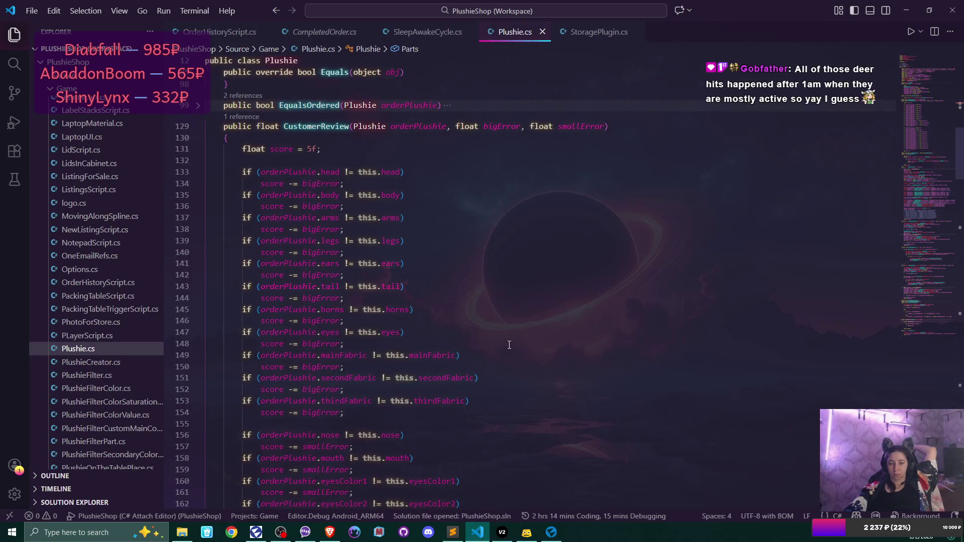
scroll(509, 345, down, 8)
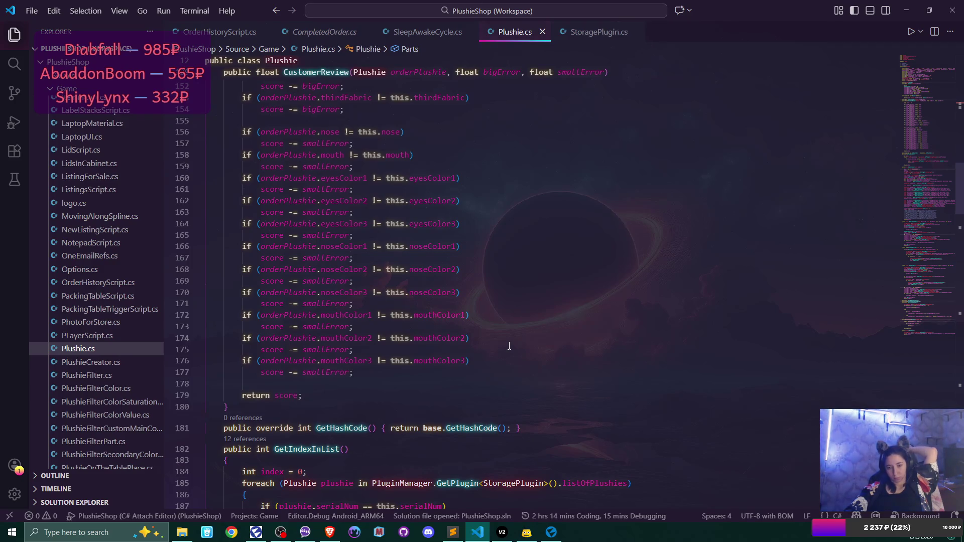
click(270, 385)
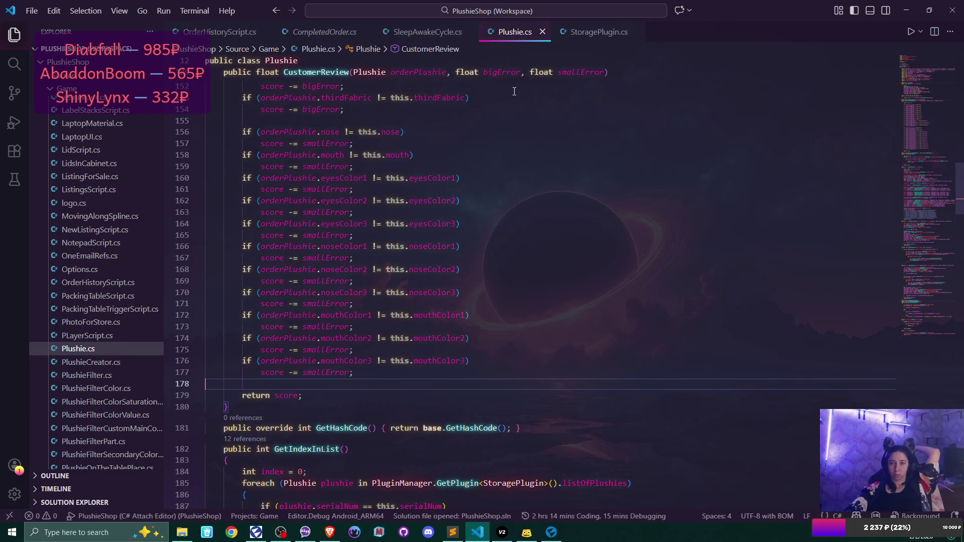
click(324, 32)
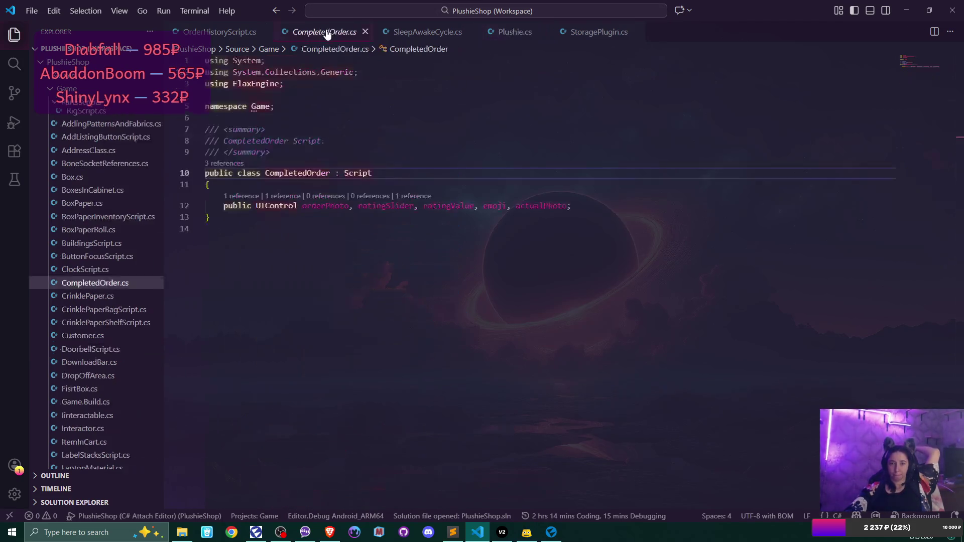
View OrderHistoryScript.cs's OnStart and OnEnable code, then go back to Plushie.cs.
click(230, 32)
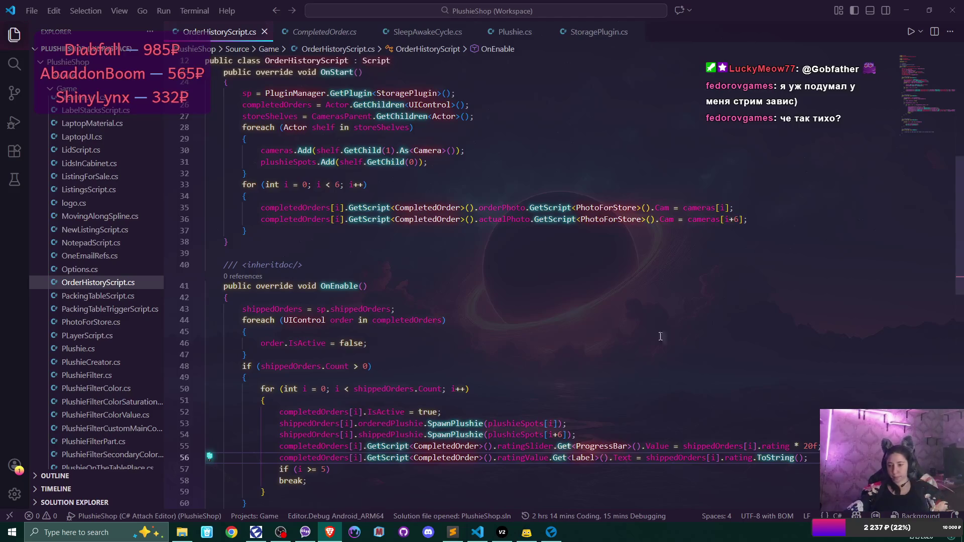
click(515, 31)
Add the line 'score = Math.Round(score, 1);' before return score in CustomerReview.
text(Math)
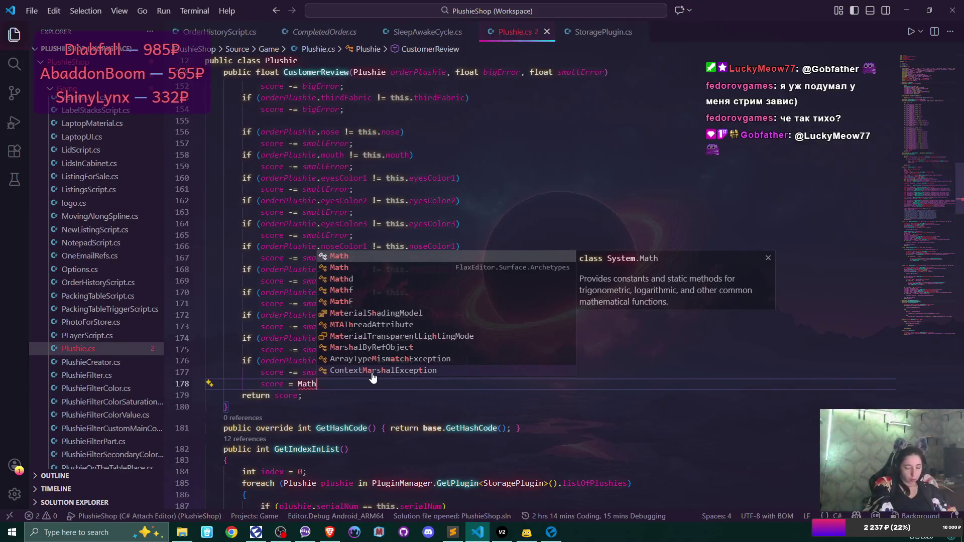
text(.Ro)
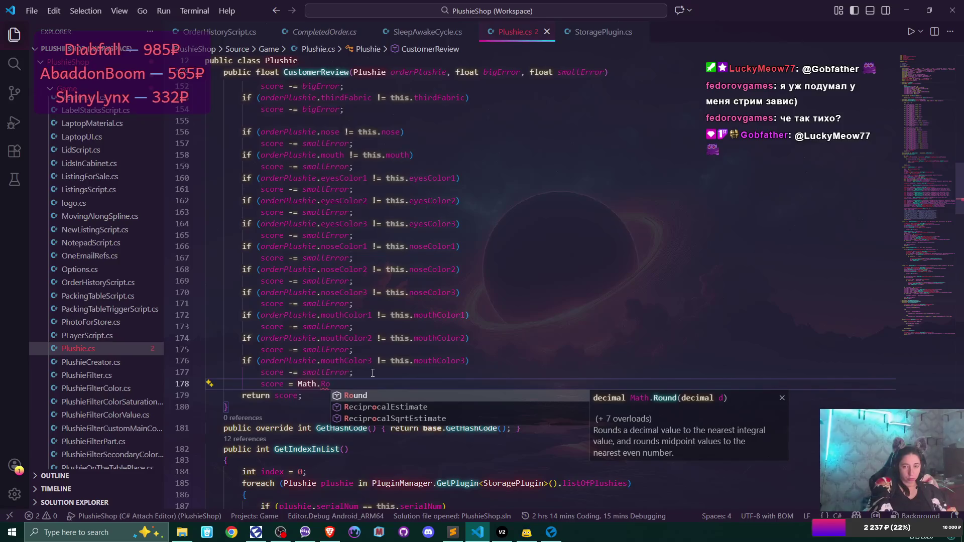
key(Tab)
text(()
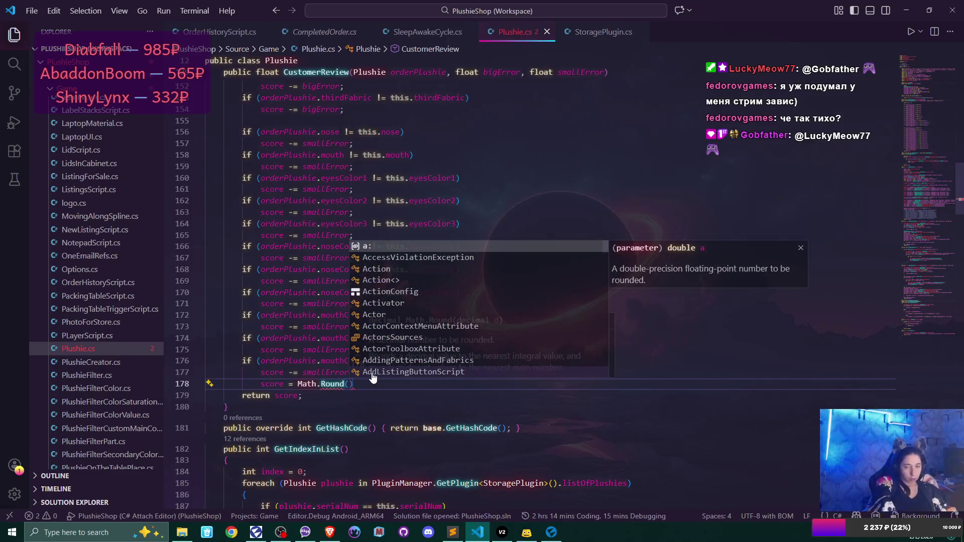
text(score.)
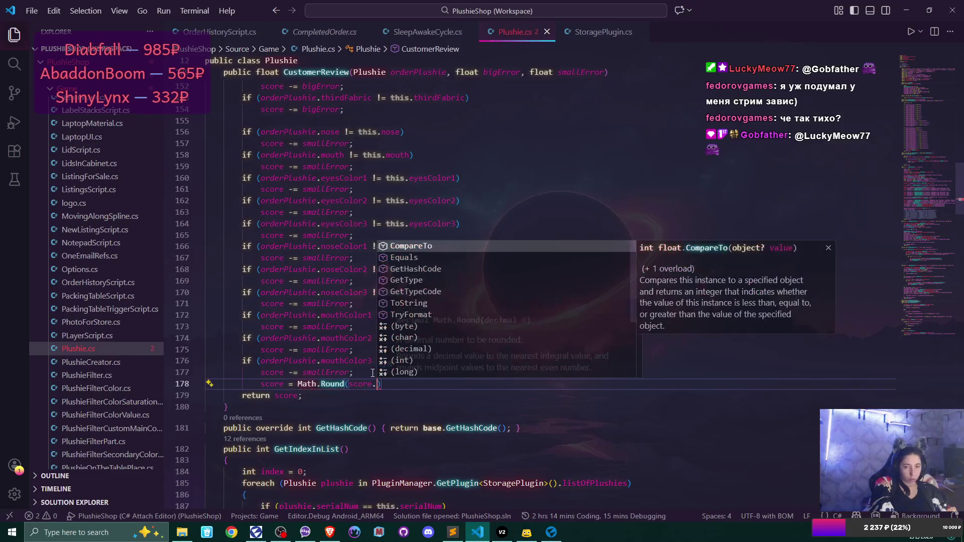
key(BackSpace)
text(, )
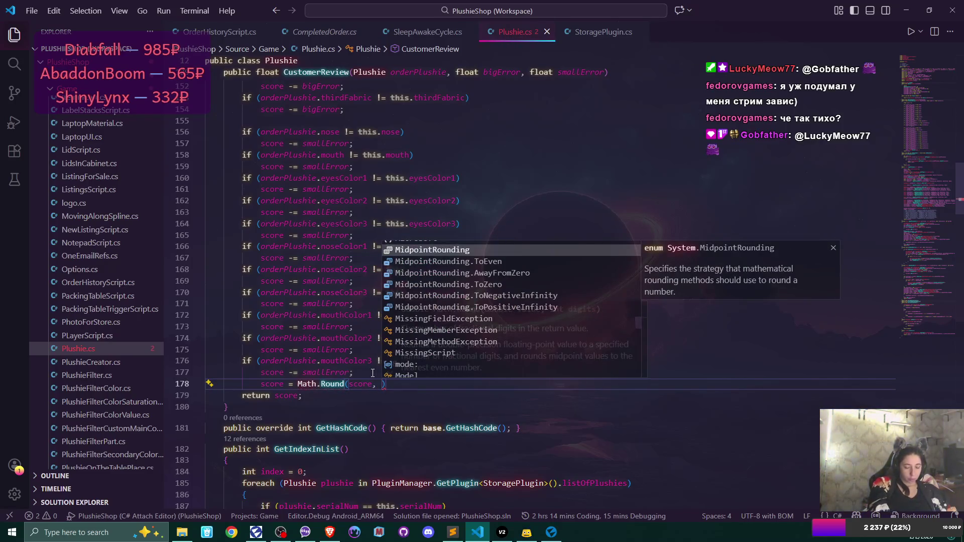
text(1);)
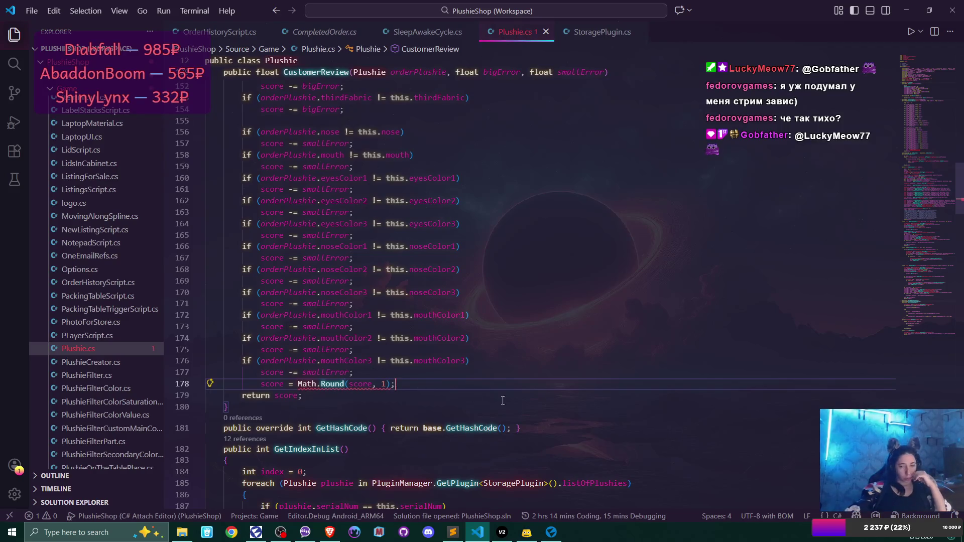
Change Math to MathF on line 178 to clear the double-to-float conversion error.
mouse_move(333, 382)
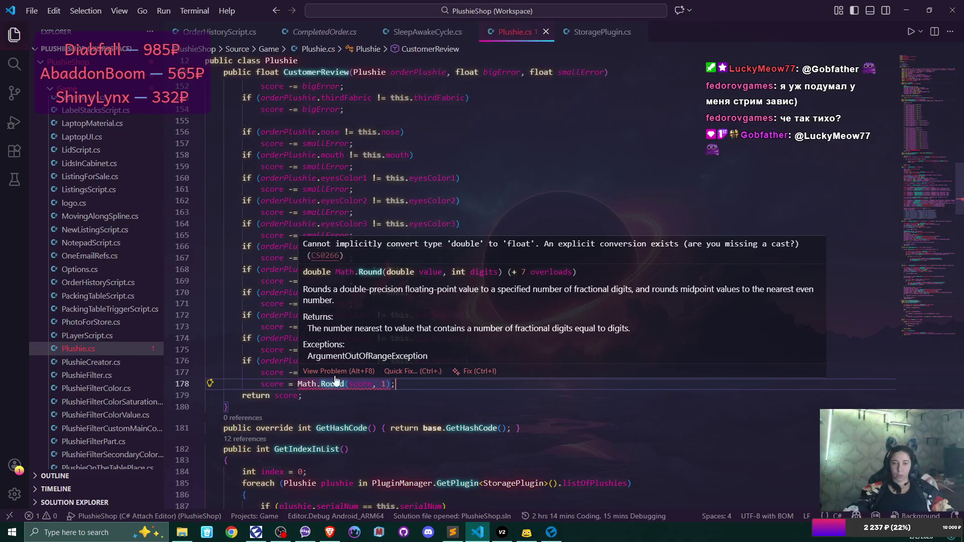
scroll(335, 381, up, 10)
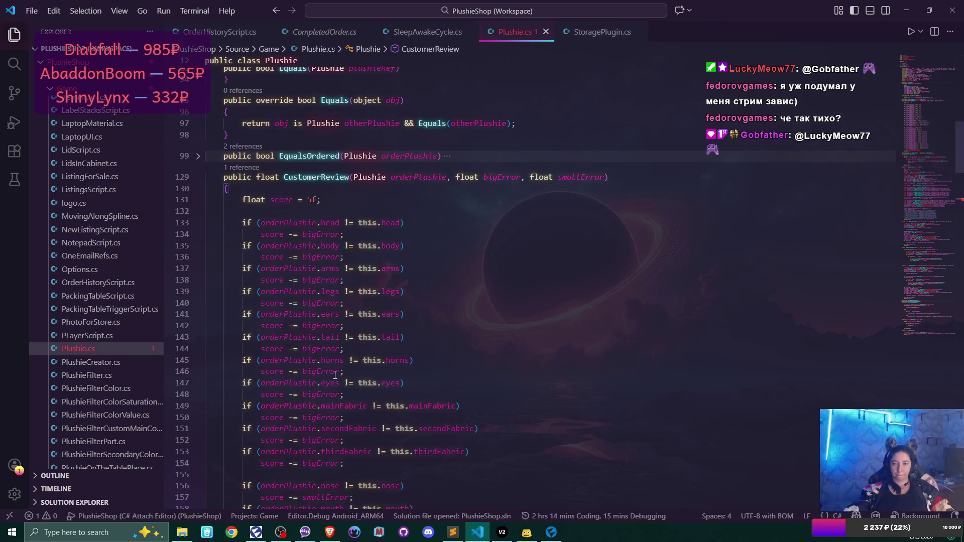
scroll(335, 375, down, 11)
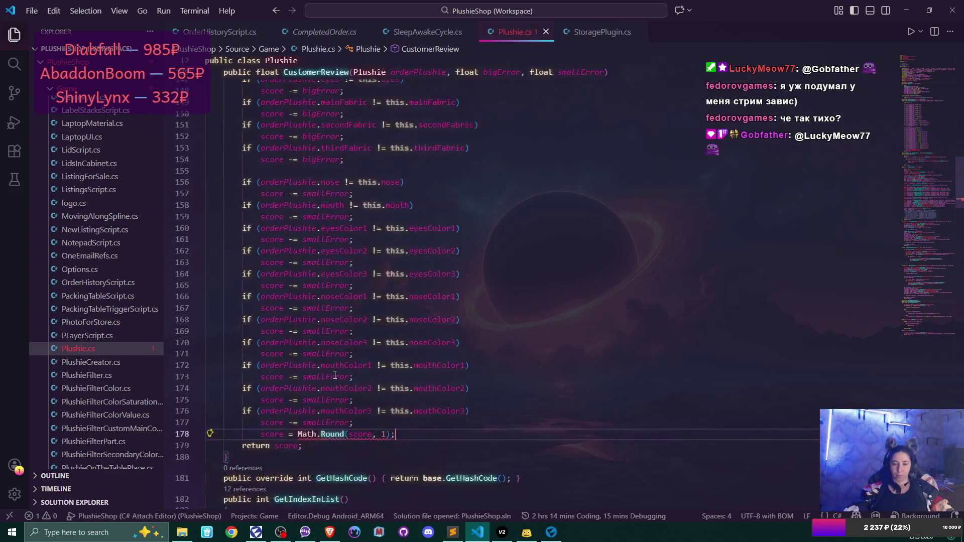
click(316, 358)
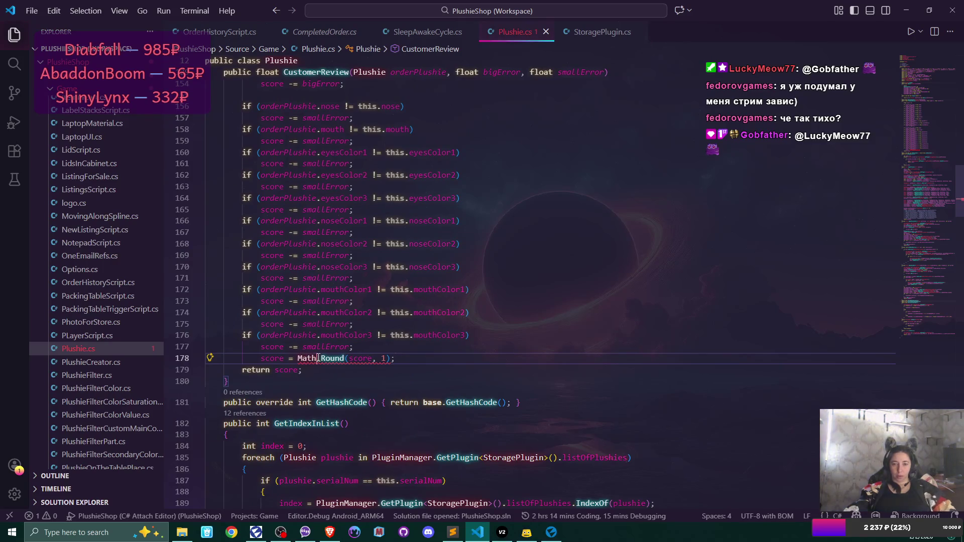
text(fr)
key(BackSpace)
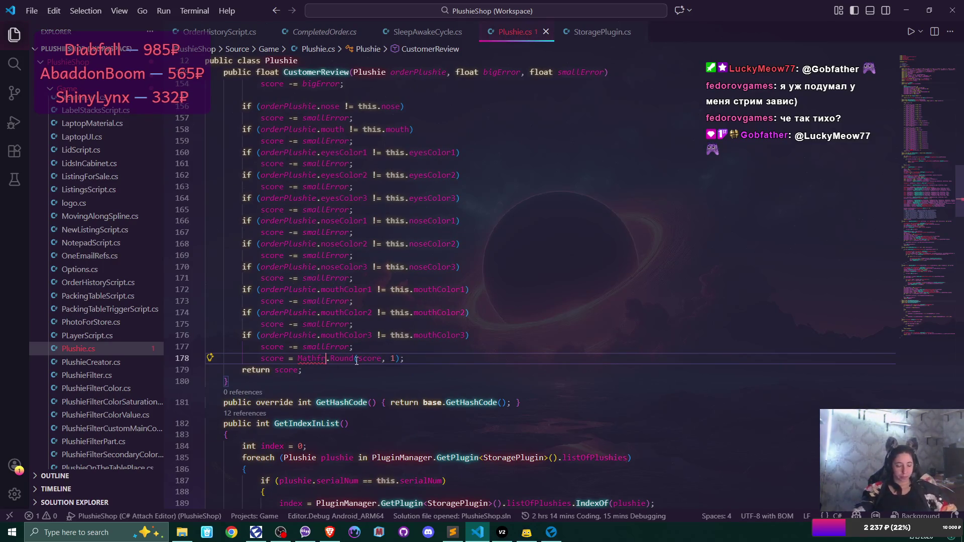
key(BackSpace)
text(F)
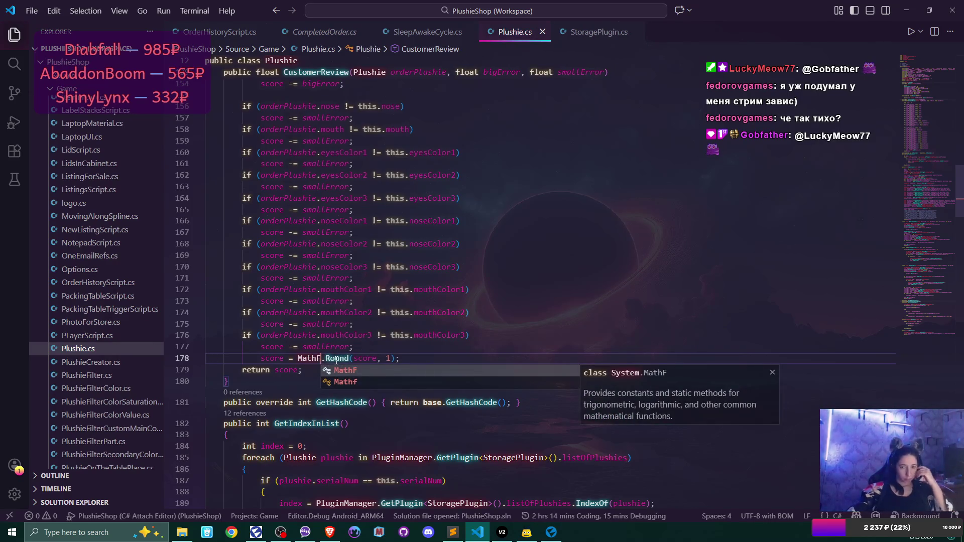